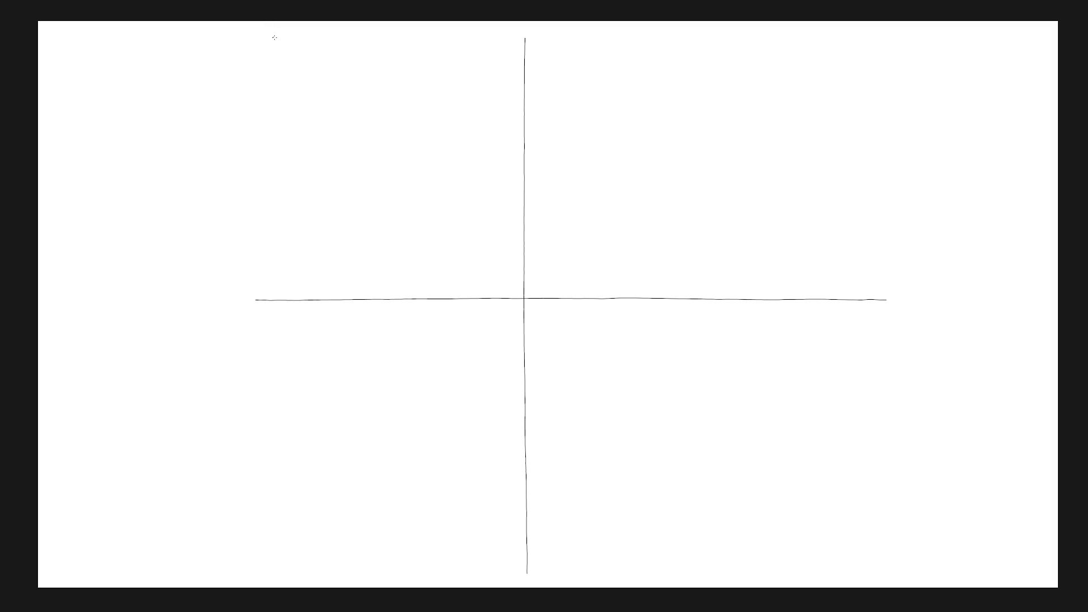
Step: Try the diagonal from upper left to lower right several times, undoing each uneven stroke
mouse_move(296, 63)
left_mouse_down()
mouse_move(524, 299)
mouse_move(819, 562)
left_mouse_up()
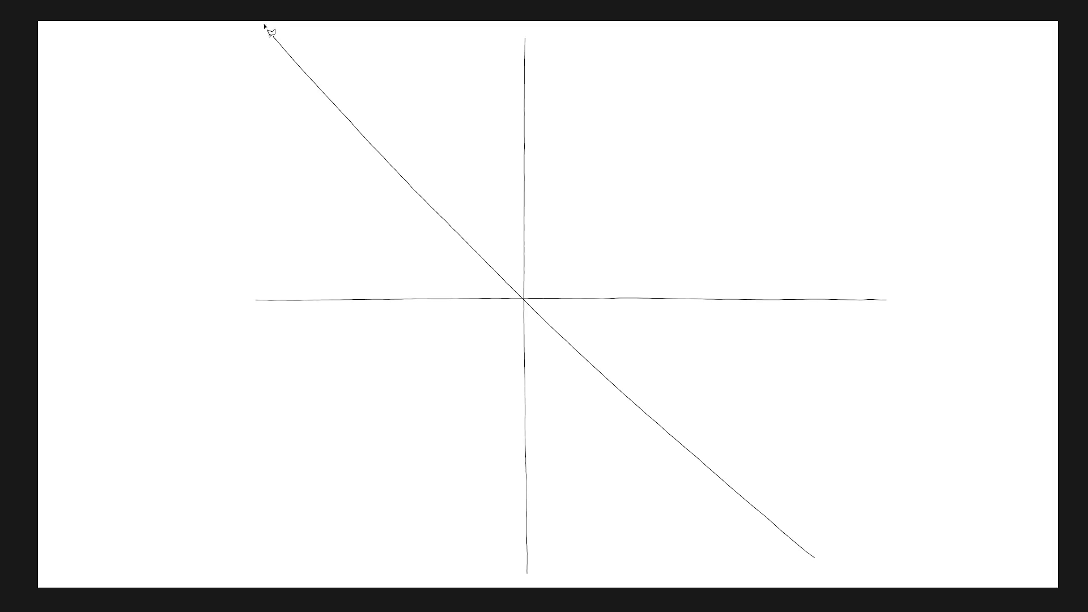
mouse_move(274, 38)
left_mouse_down()
mouse_move(843, 550)
mouse_move(817, 560)
left_mouse_up()
key("ctrl+z")
key("ctrl+z")
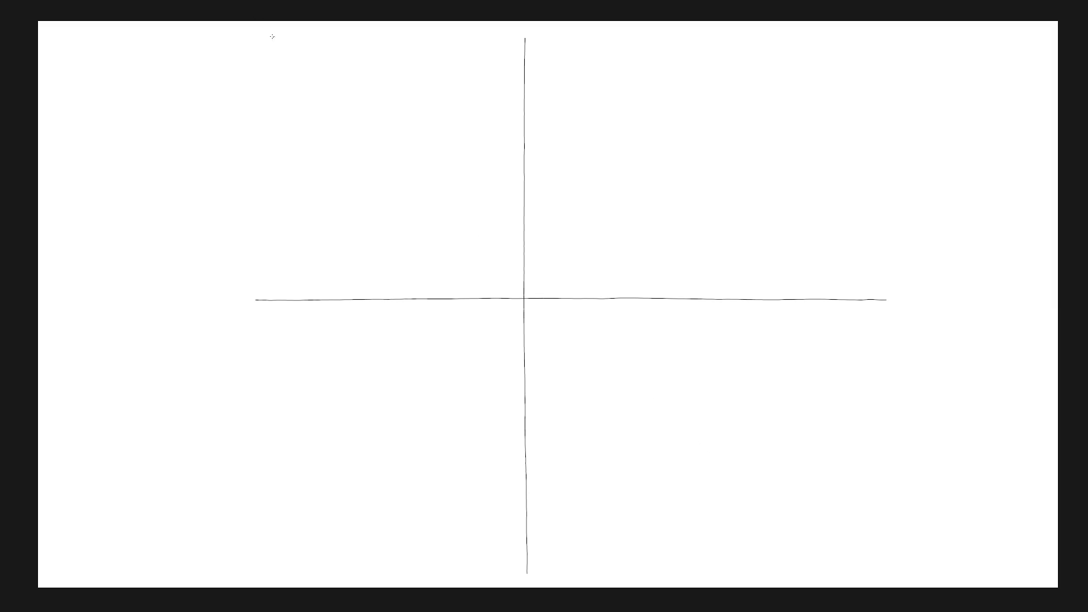
left_click_drag(295, 60, 436, 218)
key("ctrl+z")
left_click_drag(288, 54, 347, 121)
key("ctrl+z")
left_click_drag(318, 86, 480, 256)
left_click_drag(516, 292, 796, 571)
mouse_move(275, 38)
left_mouse_down()
mouse_move(729, 520)
mouse_move(789, 569)
left_mouse_up()
key("ctrl+z")
key("ctrl+z")
left_click_drag(272, 36, 414, 186)
key("ctrl+z")
Step: Redraw the diagonal in two strokes through the centre, retrace it, then undo both
left_click_drag(287, 51, 459, 230)
left_click_drag(537, 310, 793, 571)
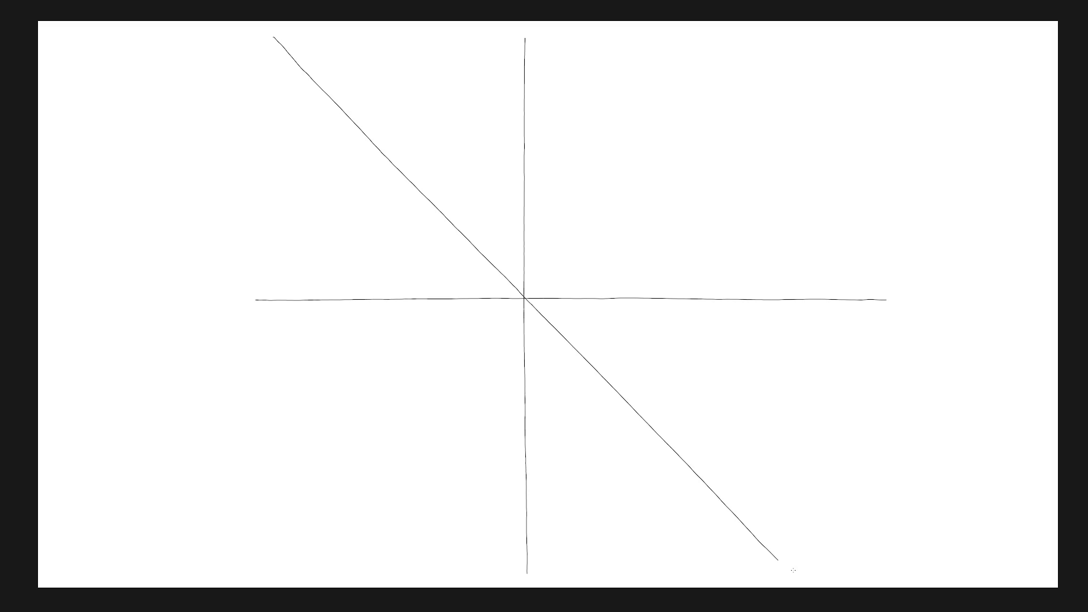
key("ctrl+z")
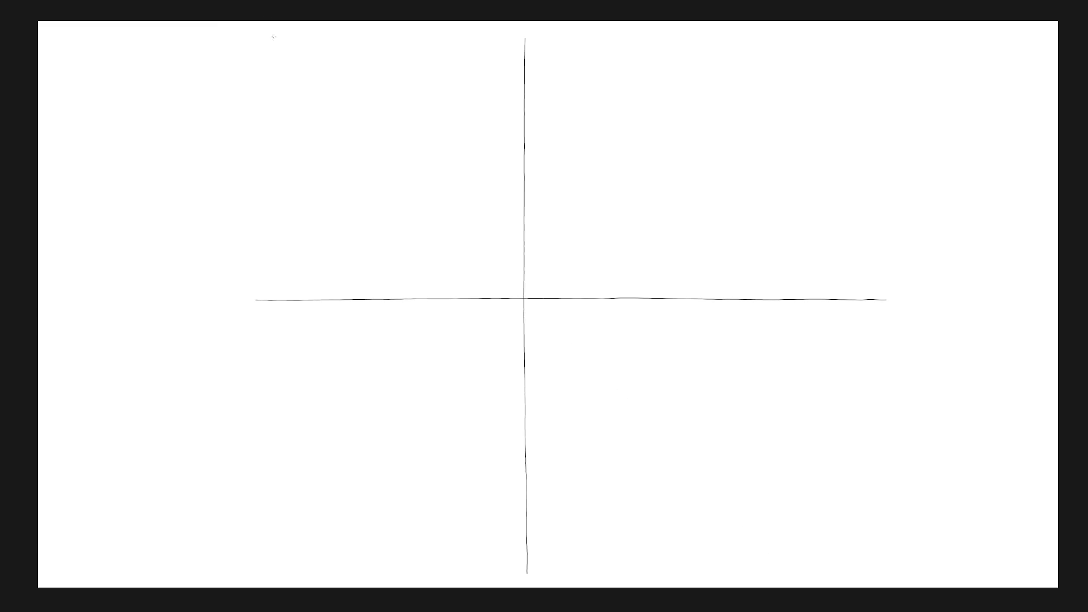
left_click_drag(311, 76, 487, 259)
left_click_drag(576, 348, 802, 567)
left_click_drag(275, 38, 768, 552)
key("ctrl+z")
key("ctrl+z")
Step: Retry the diagonal from the upper left toward the crossing repeatedly, undoing each misdrawn stroke
left_click_drag(273, 38, 754, 539)
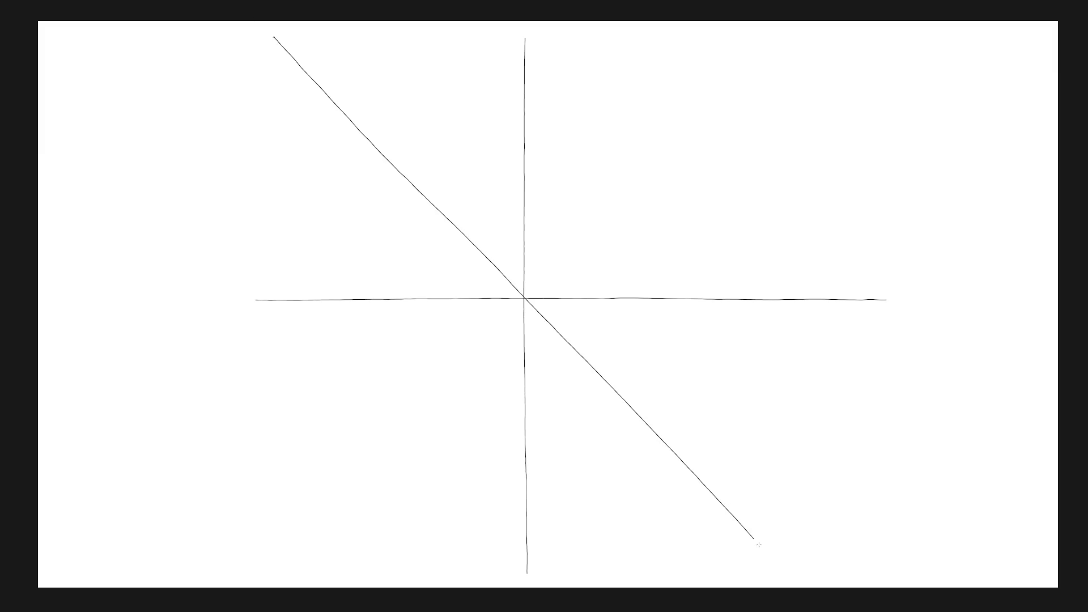
key("ctrl+z")
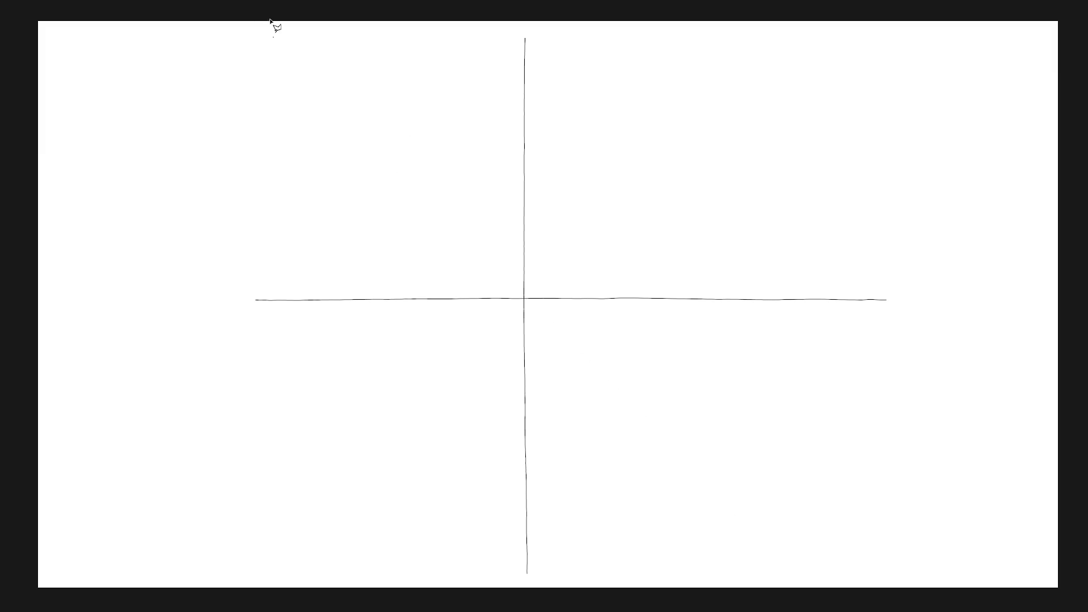
left_click_drag(274, 39, 473, 258)
key("ctrl+z")
left_click_drag(293, 59, 494, 288)
key("ctrl+z")
left_click_drag(290, 53, 525, 301)
key("ctrl+z")
left_click_drag(325, 90, 375, 143)
key("ctrl+z")
left_click_drag(327, 90, 420, 187)
key("ctrl+z")
left_click_drag(308, 72, 437, 211)
key("ctrl+z")
Step: Draw the diagonal through the crossing to the lower right again, then undo it
left_click_drag(284, 48, 432, 211)
left_click_drag(508, 284, 513, 287)
key("ctrl+z")
left_click_drag(296, 59, 497, 277)
key("ctrl+z")
left_click_drag(327, 94, 486, 263)
left_click_drag(520, 295, 749, 541)
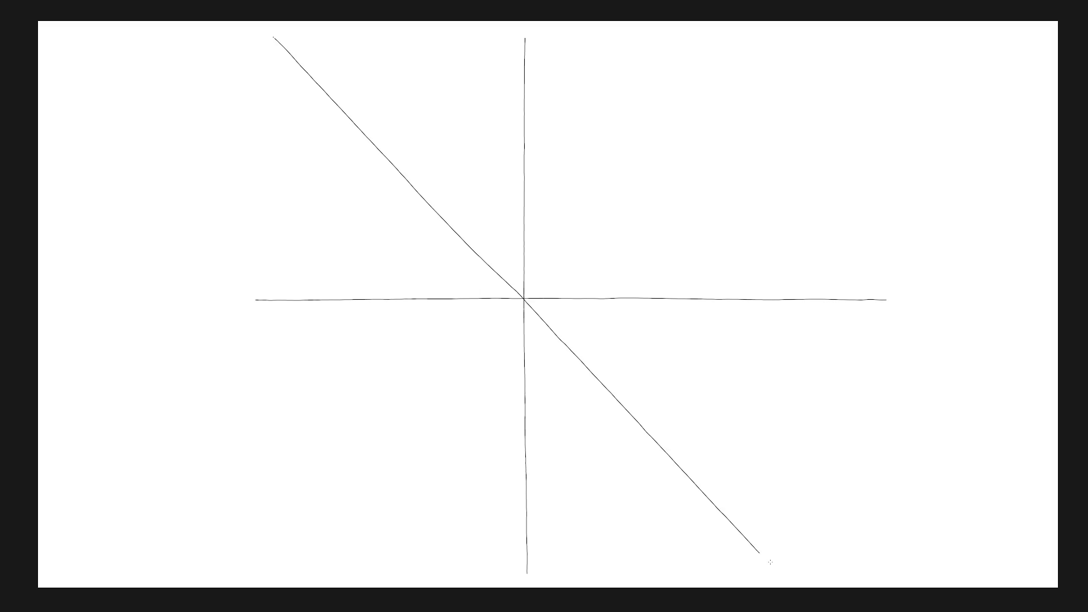
mouse_move(274, 37)
left_mouse_down()
mouse_move(765, 561)
mouse_move(764, 551)
left_mouse_up()
key("ctrl+z")
key("ctrl+z")
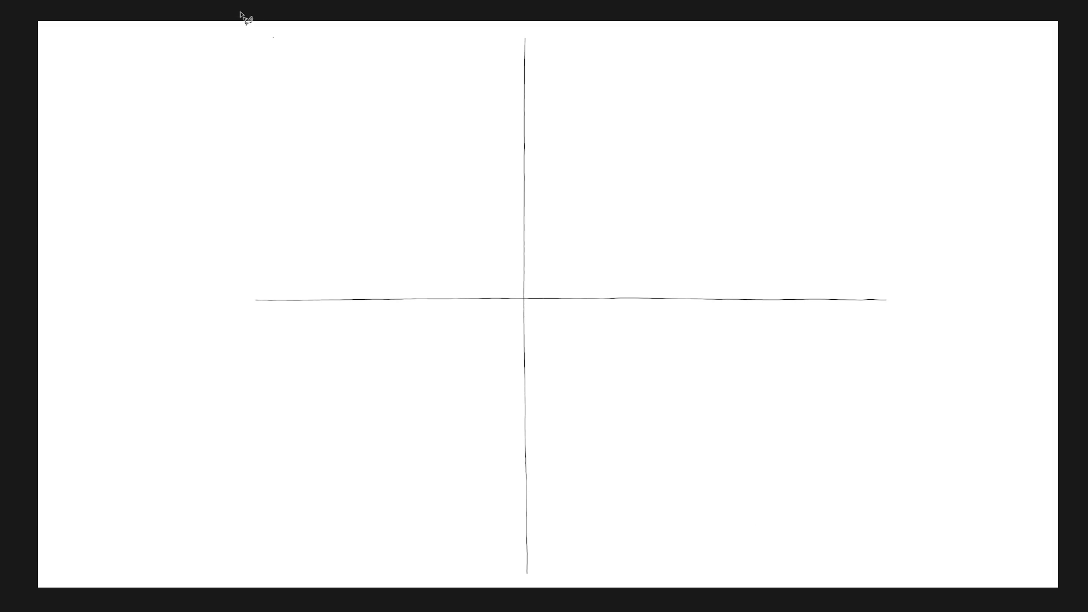
Step: Settle on a single clean diagonal from upper left through the centre to lower right
left_click_drag(330, 93, 516, 290)
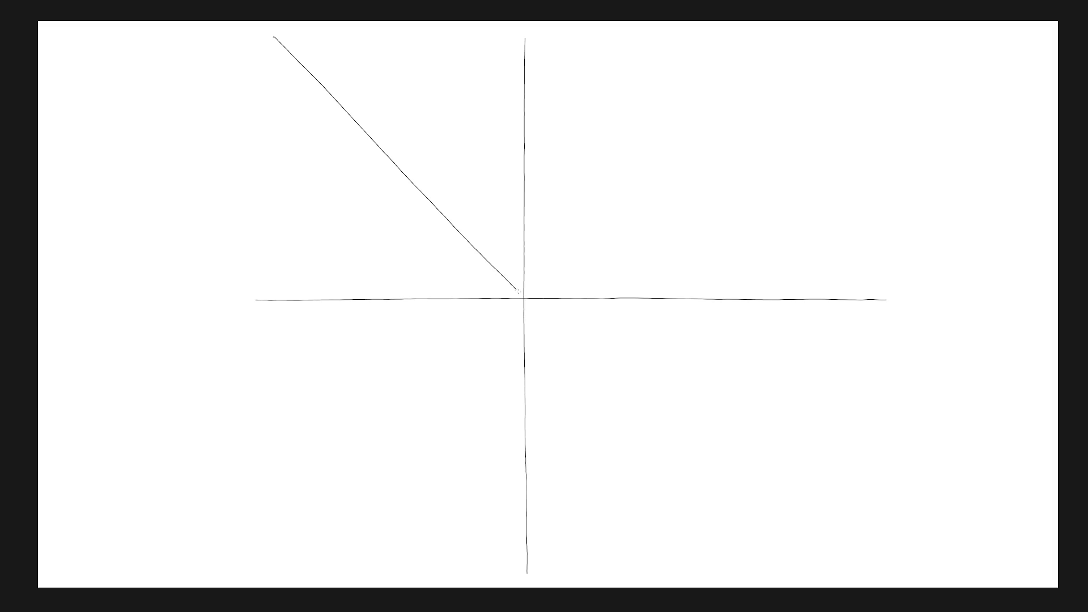
left_click_drag(561, 335, 777, 547)
left_click_drag(275, 37, 754, 536)
key("ctrl+z")
key("ctrl+z")
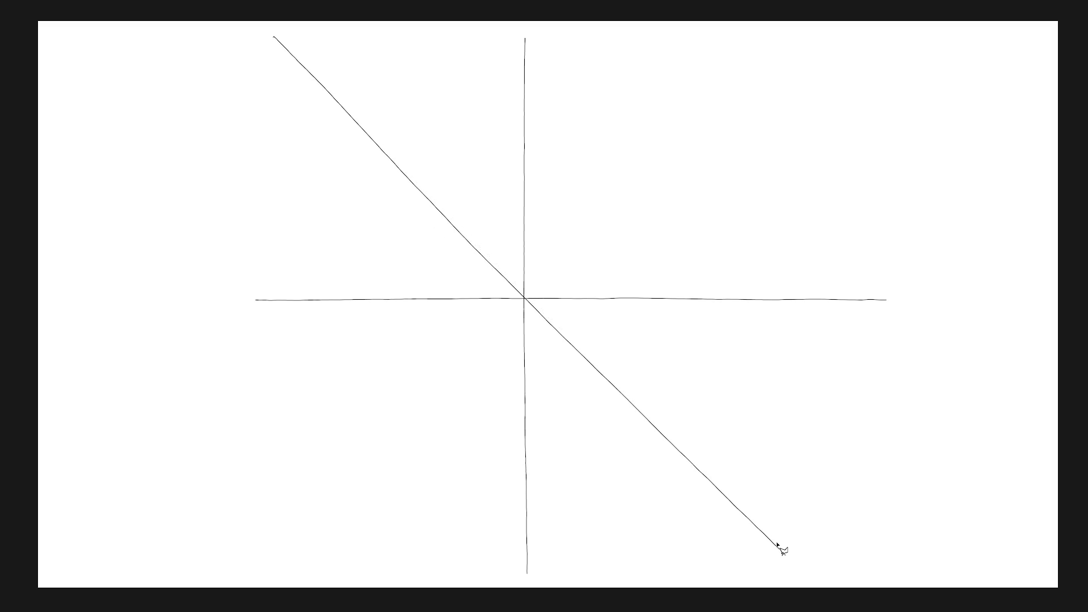
left_click_drag(316, 77, 360, 126)
key("ctrl+z")
left_click_drag(310, 76, 480, 257)
left_click_drag(521, 296, 776, 563)
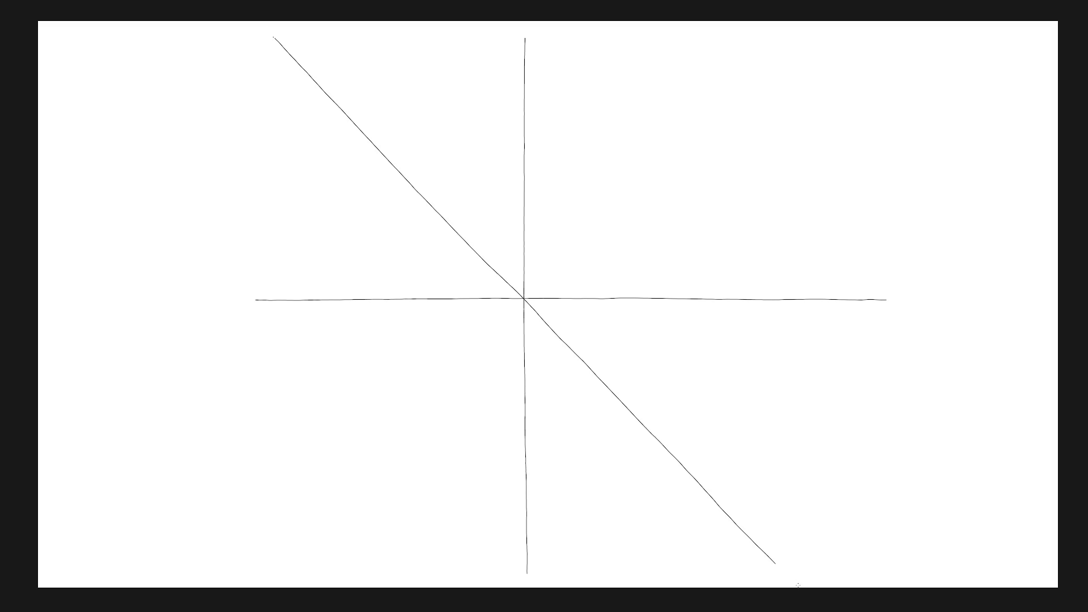
left_click_drag(275, 38, 776, 568)
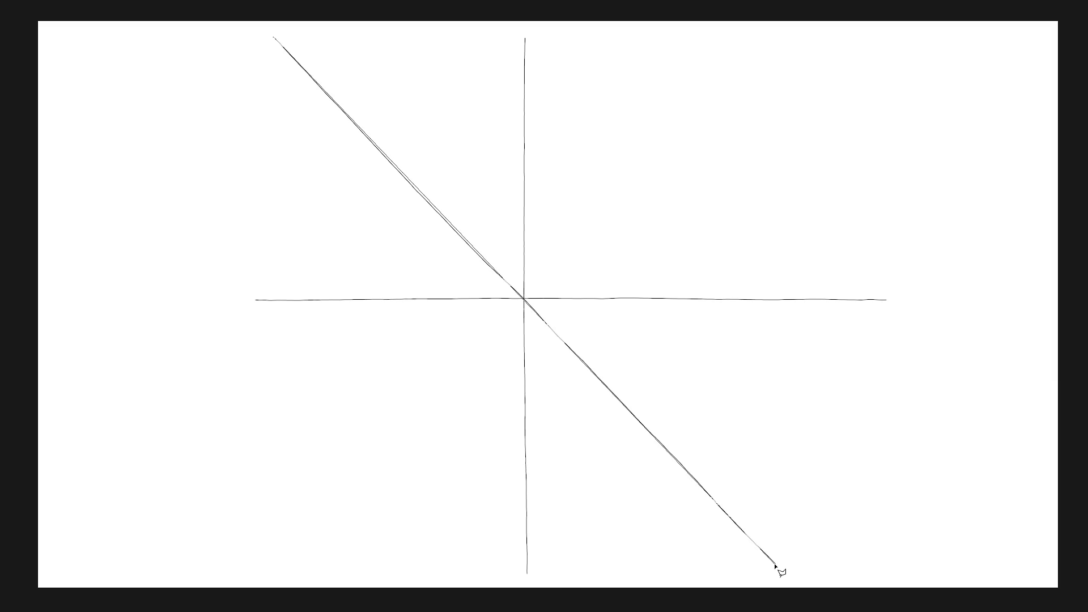
key("ctrl+z")
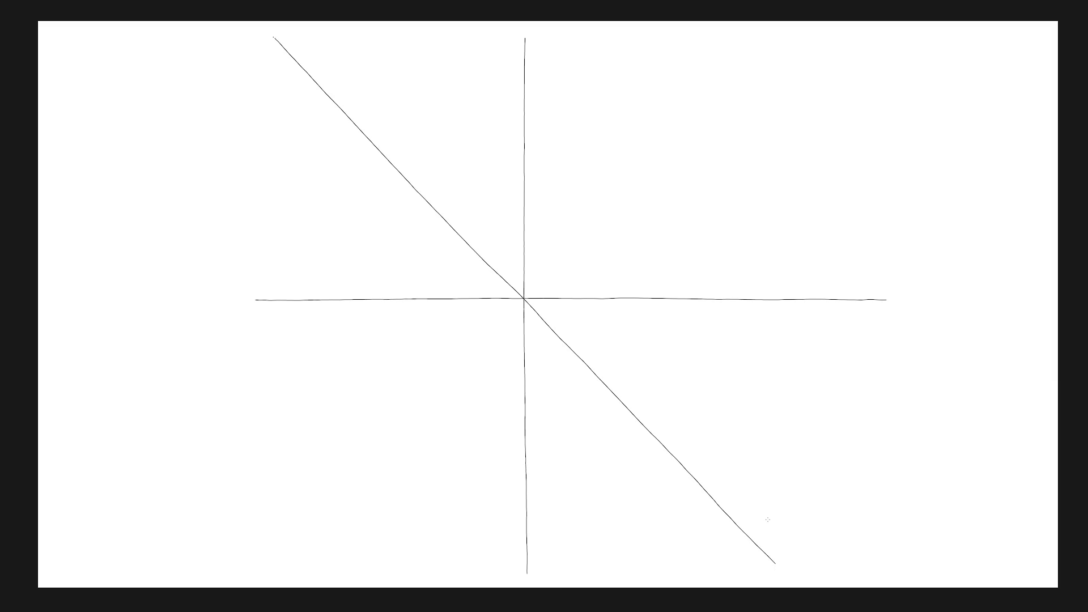
left_click_drag(440, 73, 461, 126)
Step: Draw a steeper ray from the top through the centre to the bottom, retrying with undo
left_click_drag(481, 180, 498, 236)
key("ctrl+z")
left_click_drag(443, 88, 493, 222)
left_click_drag(549, 360, 620, 539)
mouse_move(427, 39)
left_mouse_down()
mouse_move(604, 461)
mouse_move(636, 568)
left_mouse_up()
key("ctrl+z")
key("ctrl+z")
key("ctrl+z")
left_click_drag(445, 83, 508, 255)
key("ctrl+z")
left_click_drag(450, 100, 496, 223)
key("ctrl+z")
left_click_drag(453, 106, 519, 284)
left_click_drag(535, 329, 620, 567)
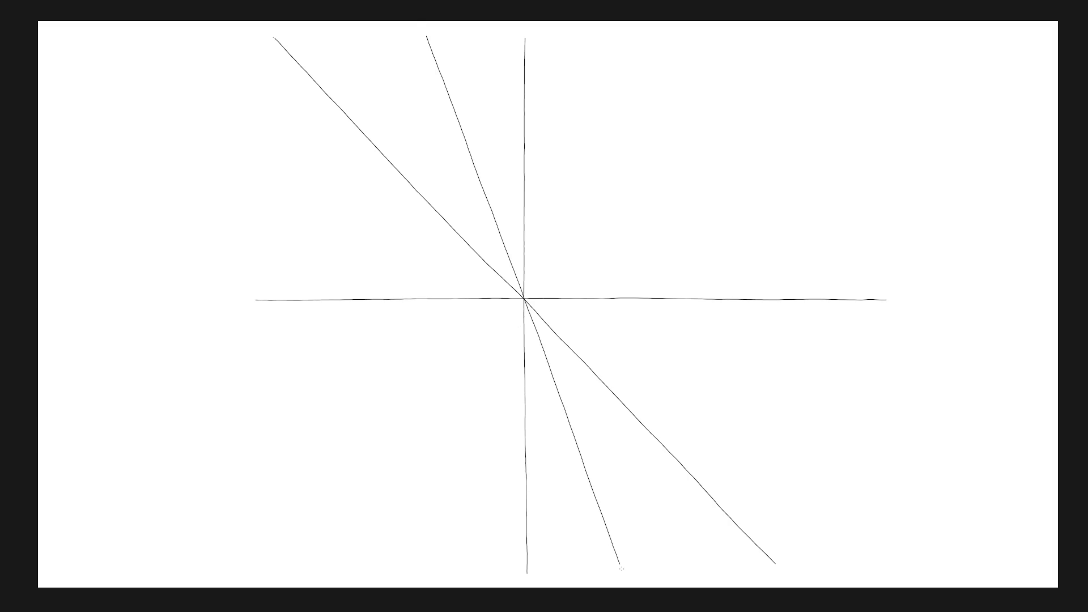
left_click_drag(428, 38, 624, 568)
key("ctrl+z")
Step: Draw a shallow ray from the left through the centre to the lower right
mouse_move(269, 173)
left_mouse_down()
mouse_move(292, 184)
mouse_move(252, 164)
left_mouse_up()
left_click_drag(326, 202, 622, 354)
key("ctrl+z")
left_click_drag(356, 212, 497, 284)
left_click_drag(555, 315, 829, 461)
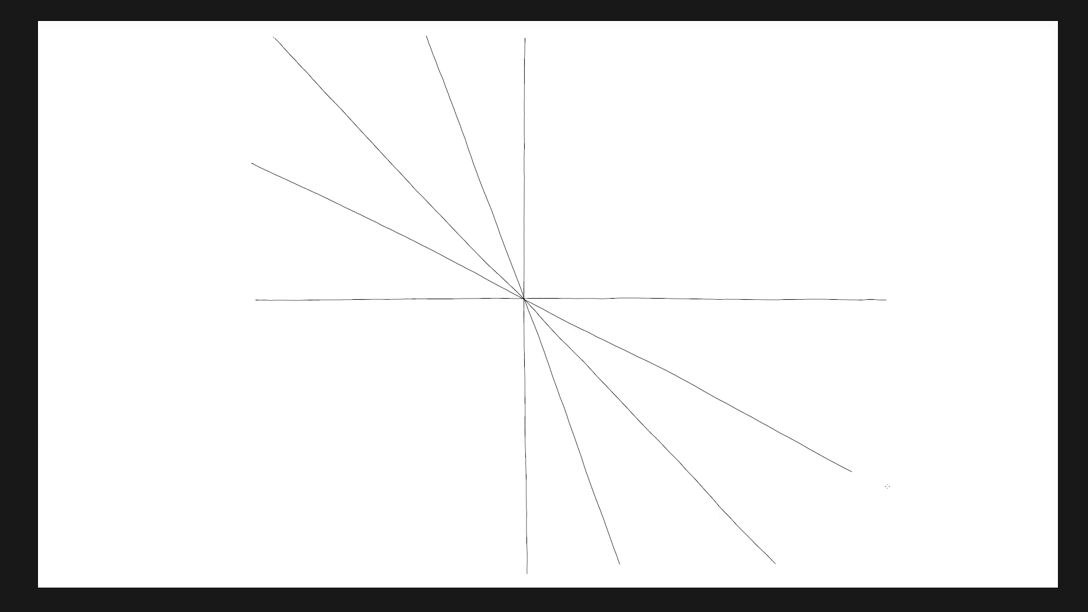
mouse_move(253, 163)
left_mouse_down()
mouse_move(826, 476)
mouse_move(857, 473)
mouse_move(856, 461)
mouse_move(860, 471)
left_mouse_up()
Step: Undo and redraw the shallow ray from the left through the centre to the lower right
key("ctrl+z")
key("ctrl+z")
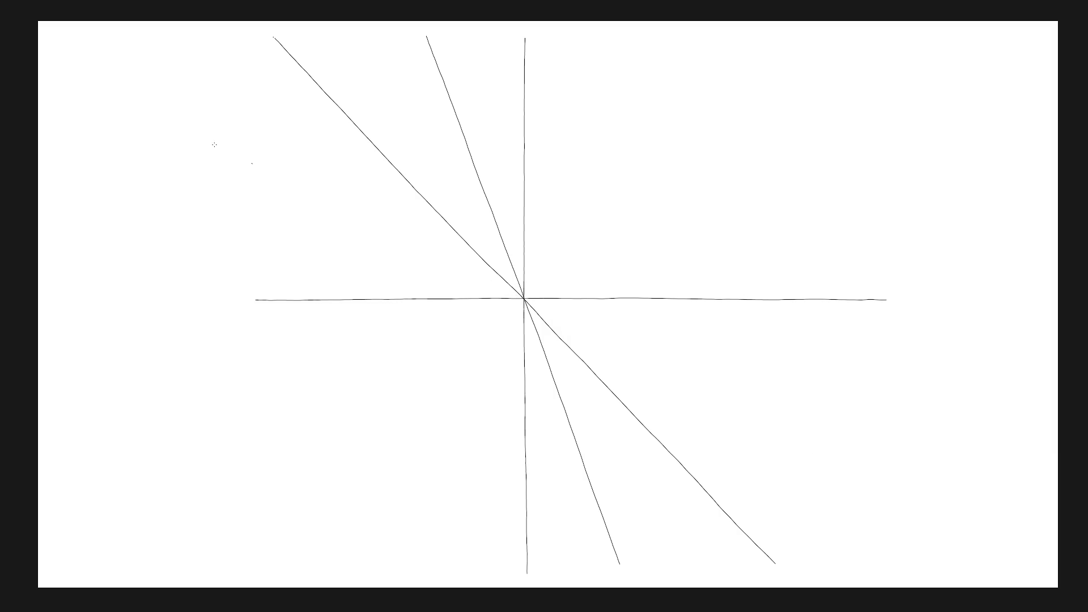
key("ctrl+z")
left_click_drag(277, 177, 363, 221)
key("ctrl+z")
left_click_drag(269, 172, 478, 275)
key("ctrl+z")
left_click_drag(251, 163, 524, 299)
key("ctrl+z")
left_click_drag(253, 164, 333, 209)
key("ctrl+z")
left_click_drag(253, 164, 803, 436)
mouse_move(253, 164)
left_mouse_down()
mouse_move(850, 462)
mouse_move(830, 452)
mouse_move(840, 455)
left_mouse_up()
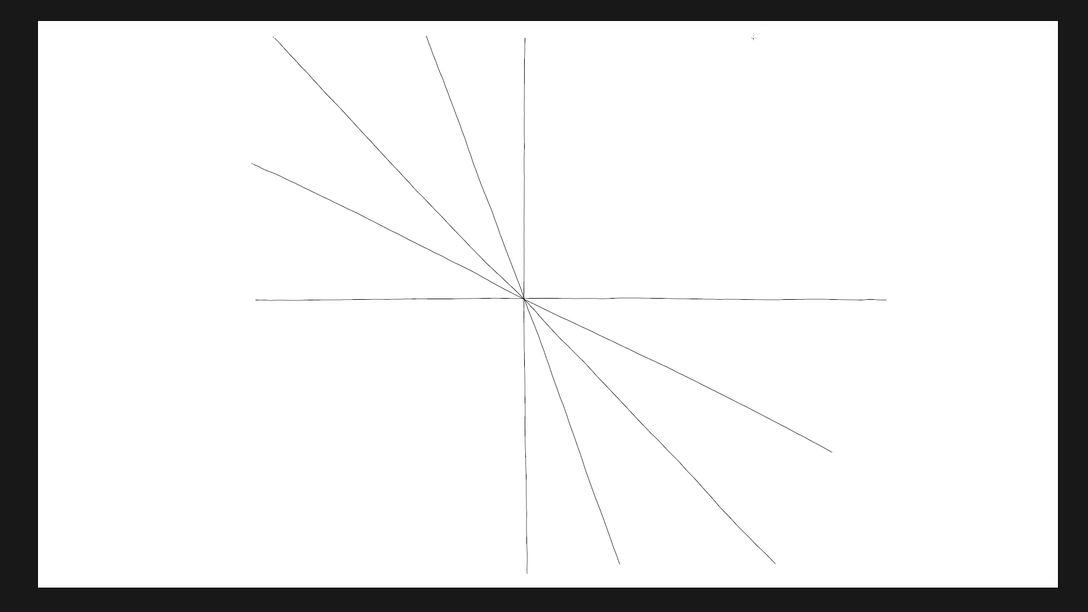
Step: Draw a line from the upper right through the centre to the lower left
left_click_drag(736, 55, 753, 39)
mouse_move(717, 78)
left_mouse_down()
mouse_move(541, 276)
mouse_move(768, 22)
mouse_move(467, 361)
mouse_move(246, 579)
left_mouse_up()
mouse_move(207, 610)
left_mouse_down()
mouse_move(765, 22)
mouse_move(661, 140)
mouse_move(757, 35)
left_mouse_up()
left_click_drag(716, 80, 289, 558)
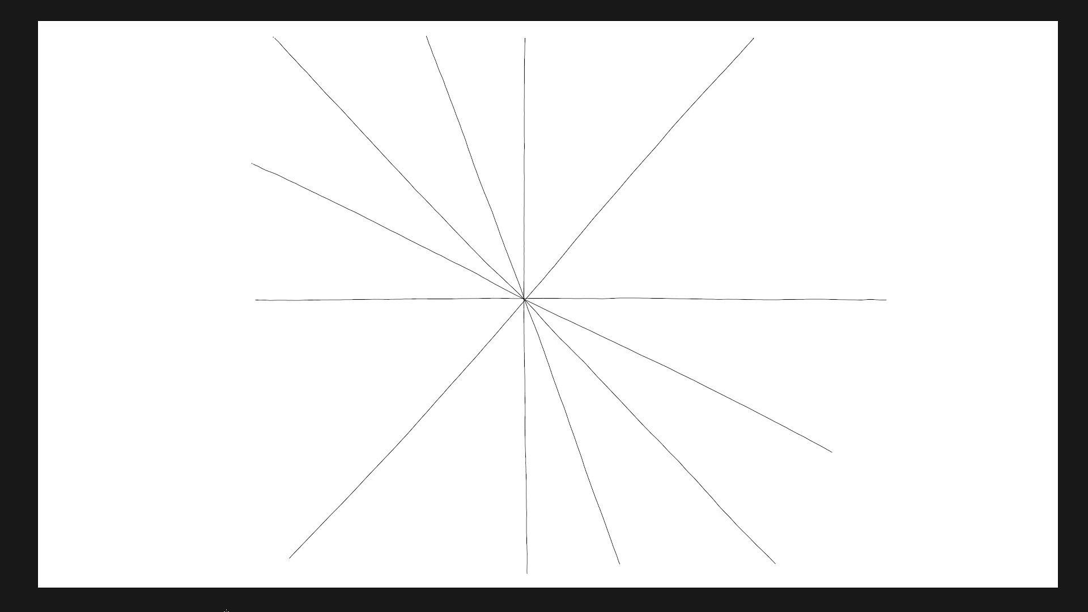
mouse_move(225, 611)
left_mouse_down()
mouse_move(754, 37)
mouse_move(505, 320)
left_mouse_up()
Step: Redraw the upper-right to lower-left line through the centre, retracing it
left_click_drag(754, 38, 279, 573)
key("ctrl+z")
left_click_drag(753, 38, 282, 574)
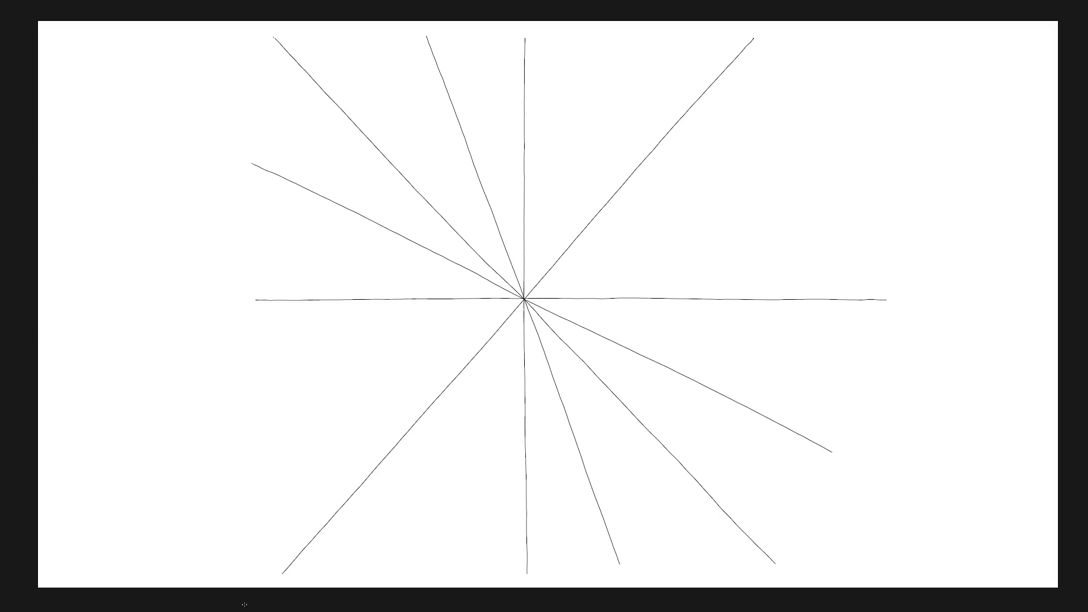
mouse_move(753, 38)
left_mouse_down()
mouse_move(622, 223)
mouse_move(359, 522)
mouse_move(290, 572)
left_mouse_up()
left_click_drag(754, 39, 281, 576)
Step: Try a ray from the top, just right of the vertical, down through the centre
left_click_drag(621, 64, 549, 250)
left_click_drag(633, 33, 524, 299)
key("ctrl+z")
left_click_drag(626, 55, 520, 313)
key("ctrl+z")
left_click_drag(629, 47, 535, 256)
key("ctrl+z")
left_click_drag(629, 37, 535, 271)
left_click_drag(517, 316, 418, 567)
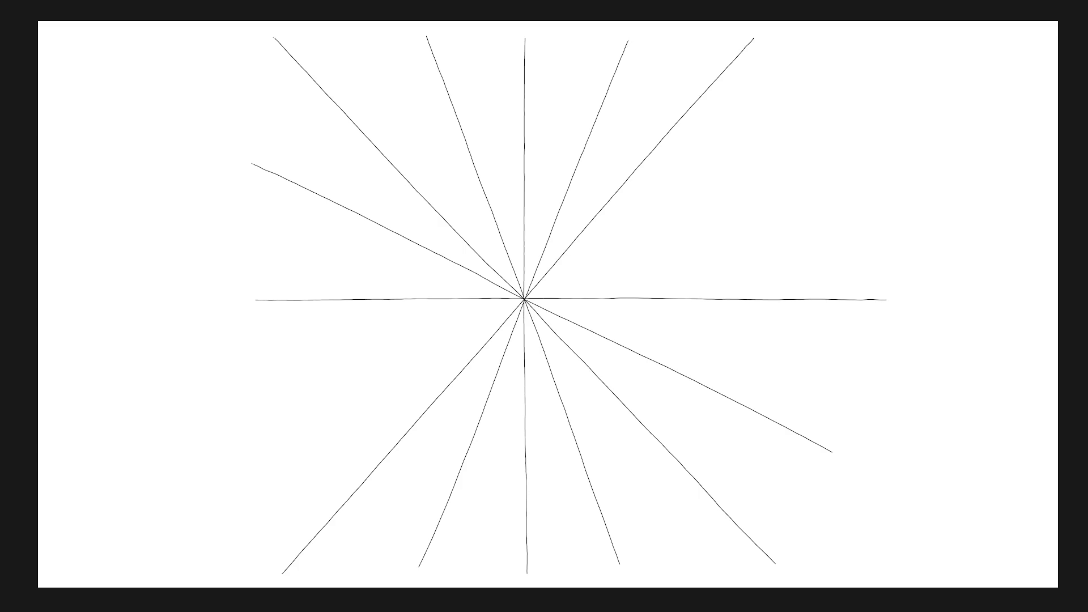
left_click_drag(628, 41, 425, 569)
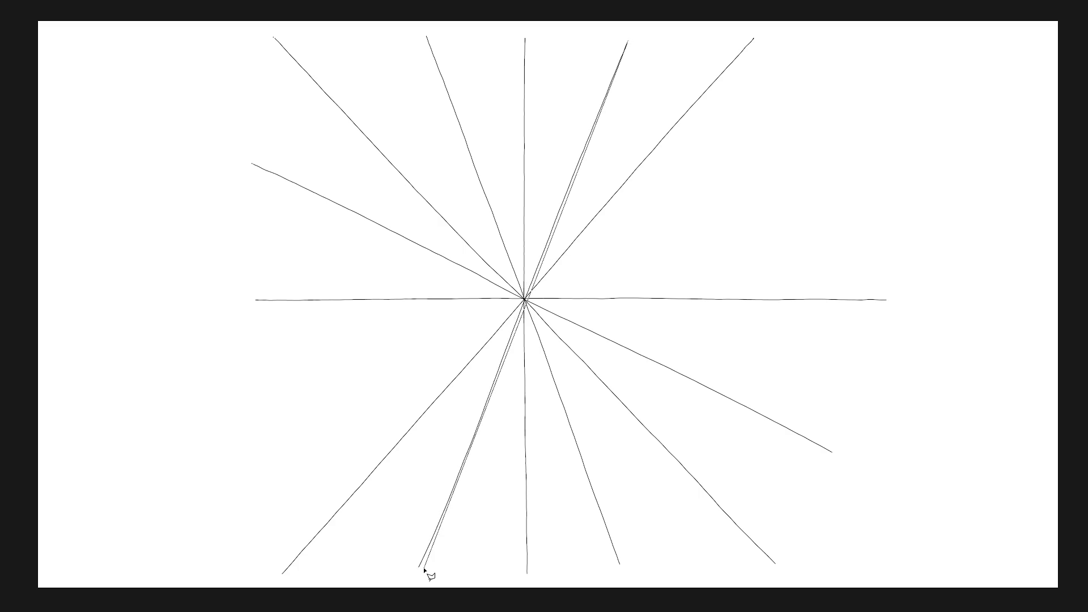
key("ctrl+z")
Step: Redraw the top ray through the centre to the bottom left and retrace it darker
key("ctrl+z")
left_click_drag(619, 65, 608, 89)
key("ctrl+z")
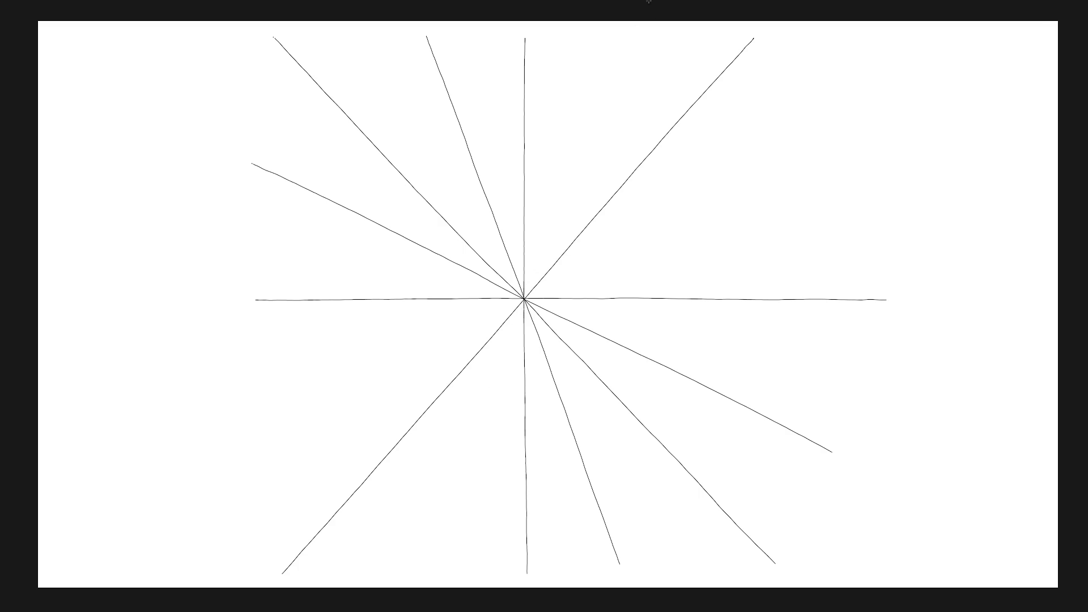
left_click_drag(631, 40, 530, 286)
left_click_drag(508, 339, 419, 557)
left_click_drag(631, 41, 423, 557)
key("ctrl+z")
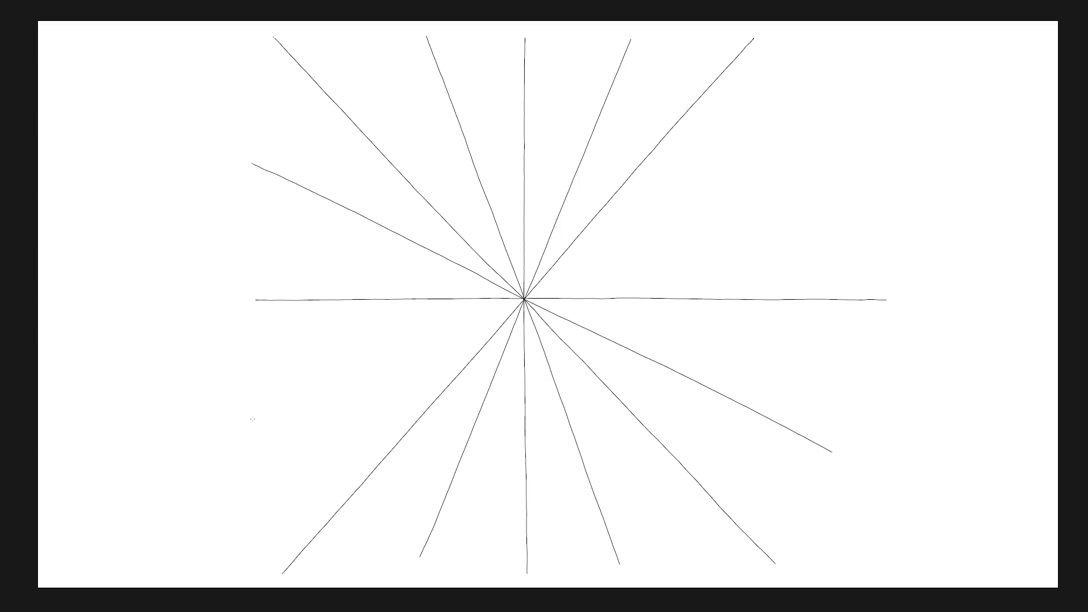
Step: Try the lower-left diagonal several times, undoing each stroke that misses the centre or doubles up
left_click_drag(261, 419, 501, 313)
key("ctrl+z")
left_click_drag(279, 408, 330, 378)
key("ctrl+z")
left_click_drag(284, 407, 509, 303)
key("ctrl+z")
left_click_drag(253, 422, 523, 299)
key("ctrl+z")
left_click_drag(296, 402, 841, 162)
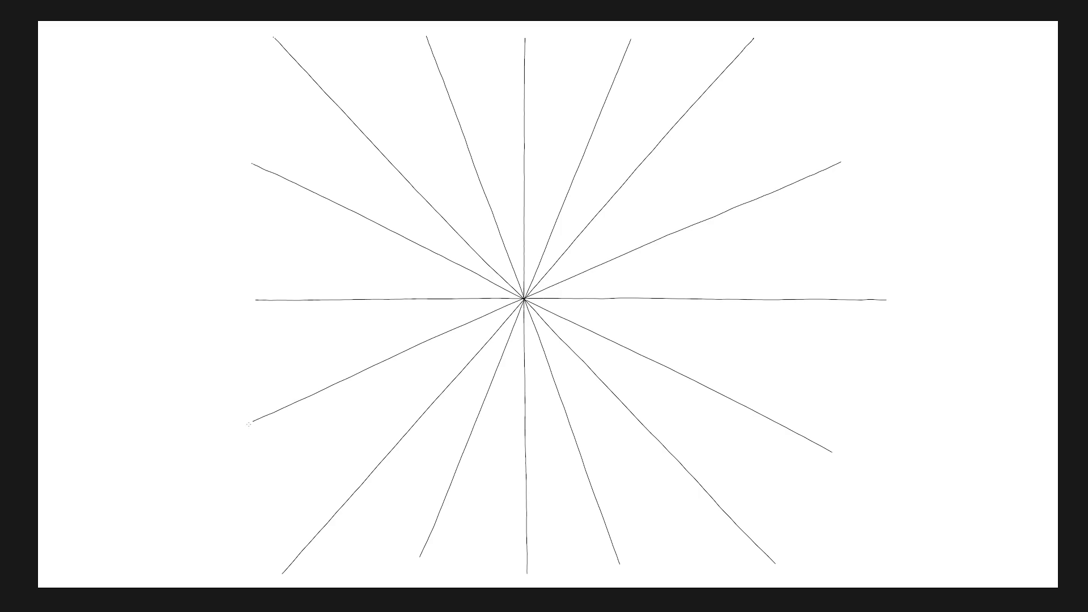
mouse_move(253, 422)
left_mouse_down()
mouse_move(783, 176)
mouse_move(842, 164)
left_mouse_up()
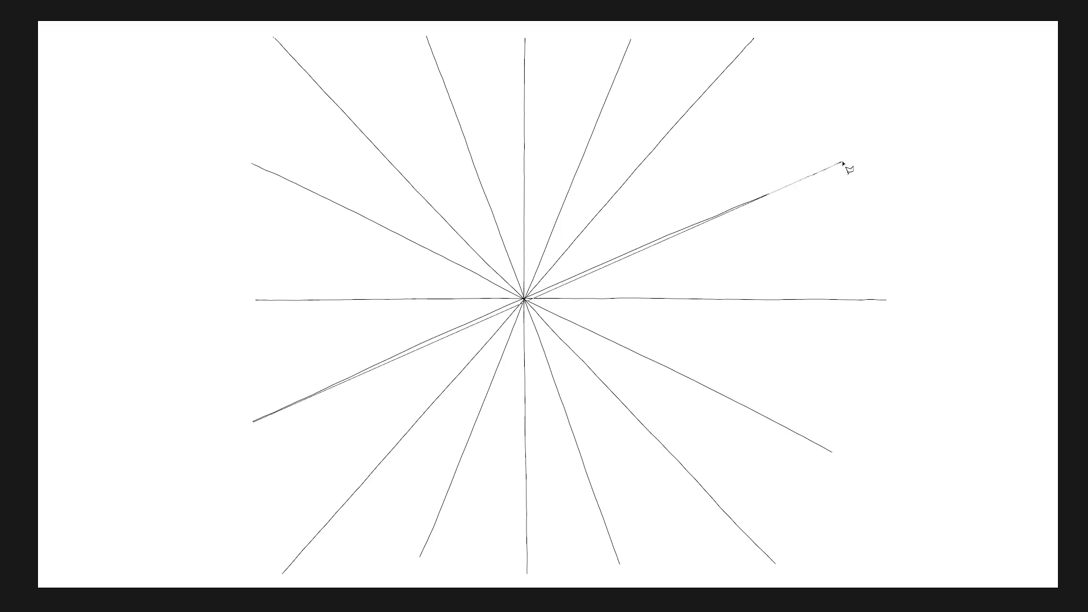
key("ctrl+z")
key("ctrl+z")
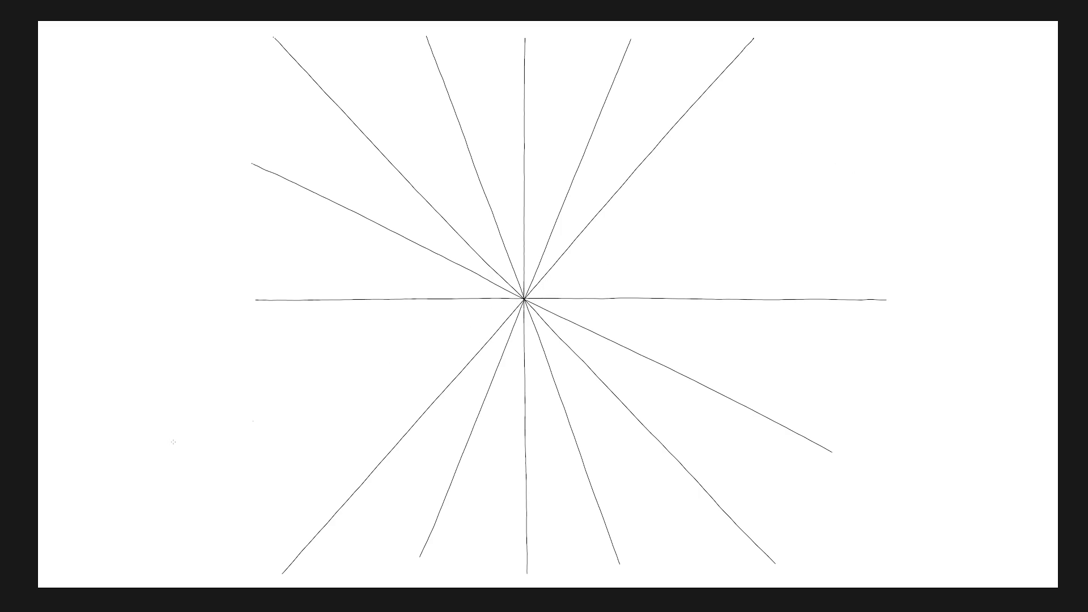
left_click_drag(264, 417, 384, 359)
key("ctrl+z")
left_click_drag(279, 409, 530, 299)
key("ctrl+z")
left_click_drag(253, 421, 837, 166)
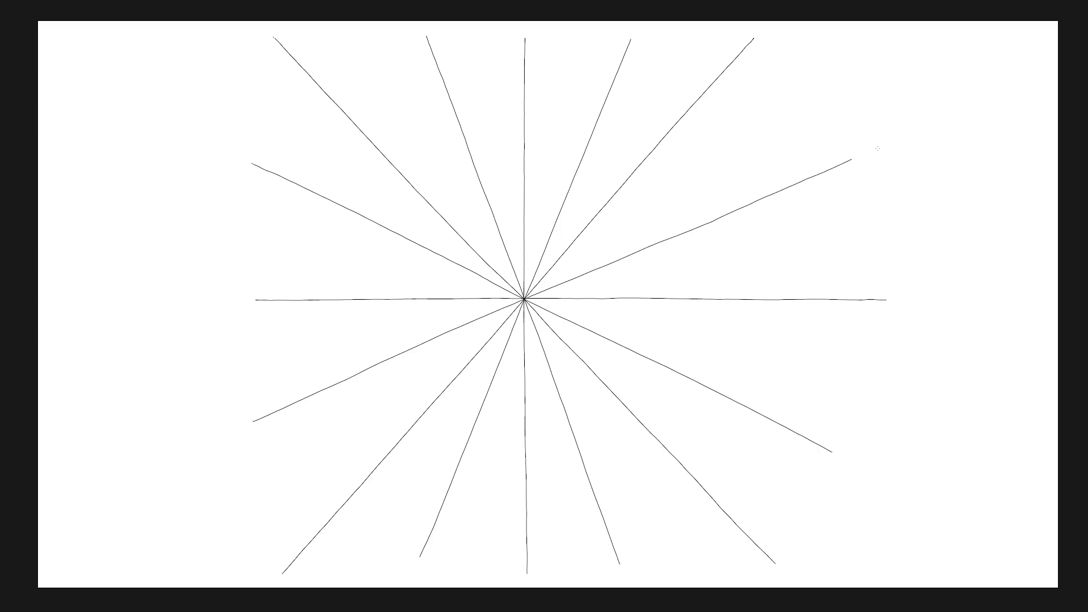
left_click_drag(252, 422, 863, 151)
key("ctrl+z")
left_click_drag(340, 381, 856, 153)
key("ctrl+z")
Step: Keep redrawing the lower-left ray toward the star centre, undoing each uneven attempt
key("ctrl+z")
left_click_drag(284, 411, 319, 395)
key("ctrl+z")
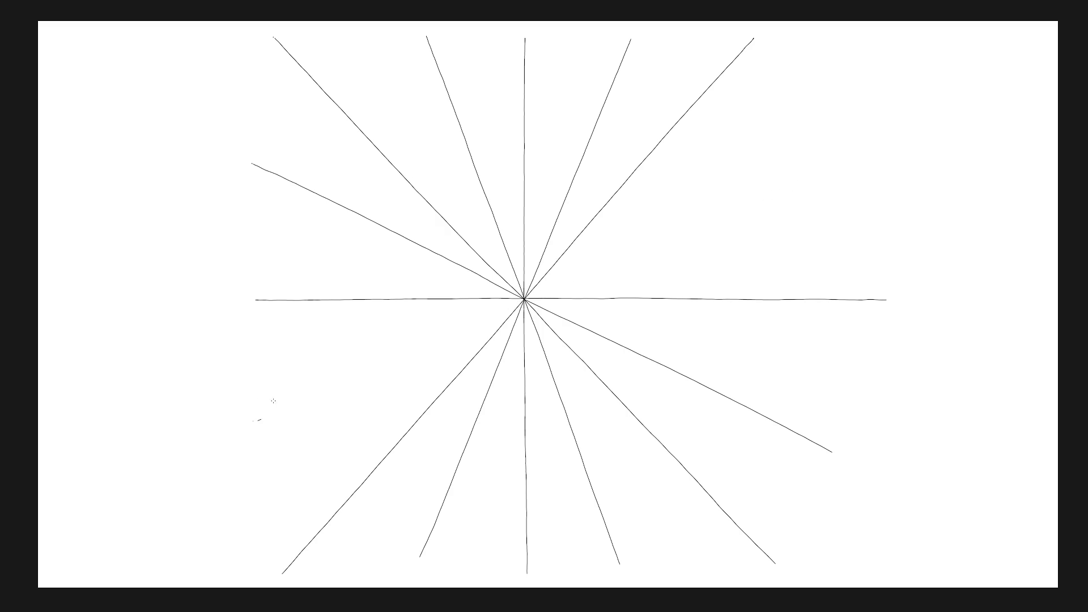
left_click_drag(271, 414, 320, 392)
key("ctrl+z")
left_click_drag(251, 421, 464, 329)
key("ctrl+z")
left_click_drag(253, 421, 564, 283)
key("ctrl+z")
left_click_drag(275, 411, 407, 349)
key("ctrl+z")
left_click_drag(248, 422, 295, 403)
key("ctrl+z")
left_click_drag(273, 412, 399, 352)
key("ctrl+z")
left_click_drag(268, 416, 629, 254)
key("ctrl+z")
left_click_drag(297, 401, 364, 369)
key("ctrl+z")
Step: Draw the final lower-left to upper-right diagonal through the centre and undo the doubled stroke
left_click_drag(253, 420, 842, 149)
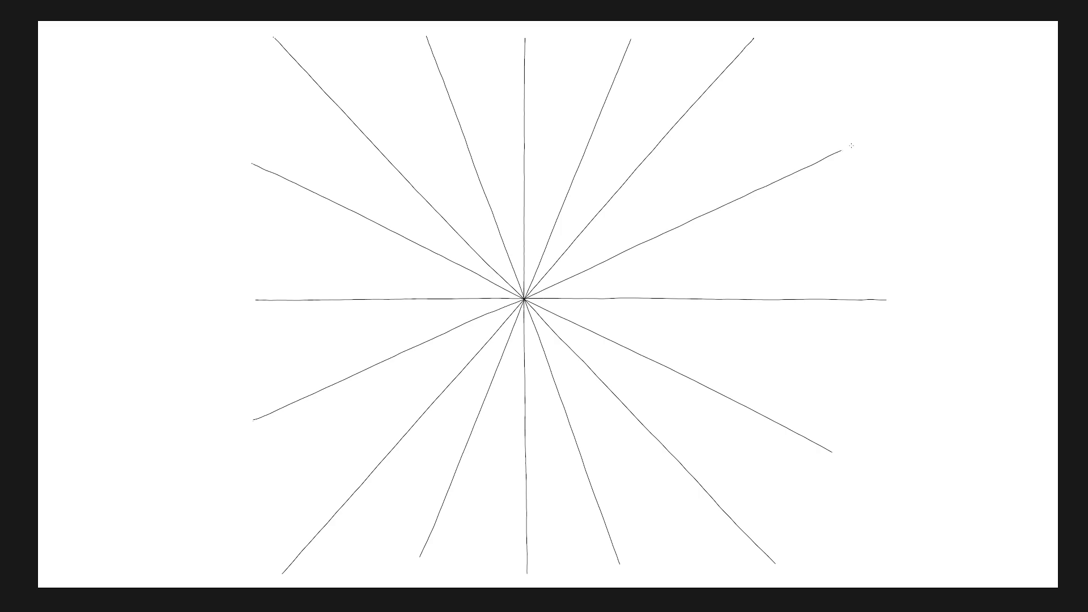
mouse_move(255, 420)
left_mouse_down()
mouse_move(832, 155)
mouse_move(862, 153)
left_mouse_up()
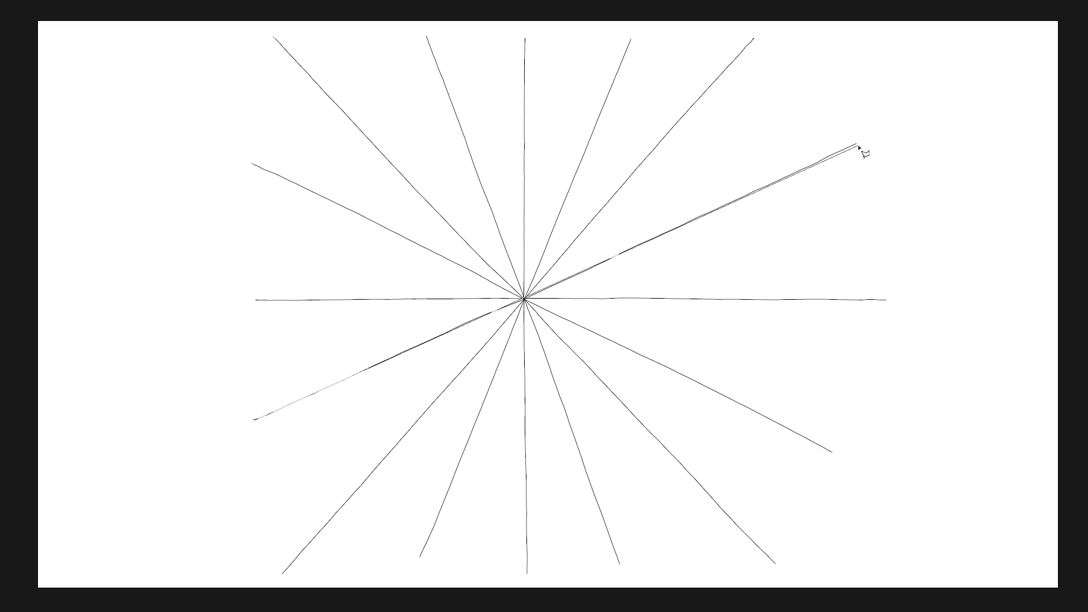
key("ctrl+z")
key("ctrl+z")
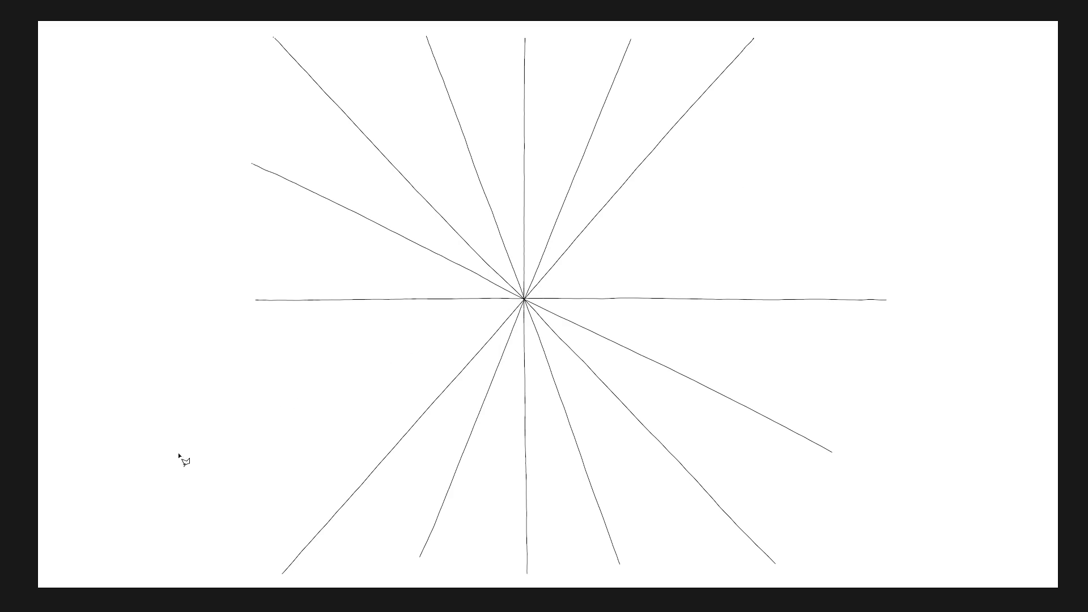
left_click_drag(265, 423, 519, 309)
key("ctrl+z")
left_click_drag(256, 423, 427, 344)
left_click_drag(250, 425, 843, 153)
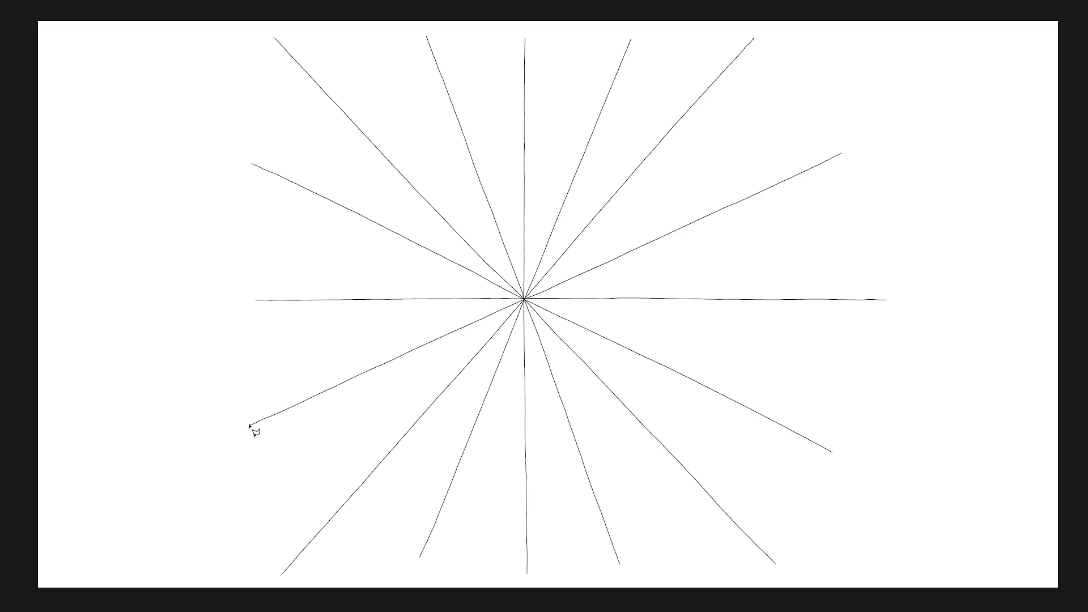
left_click_drag(250, 425, 825, 163)
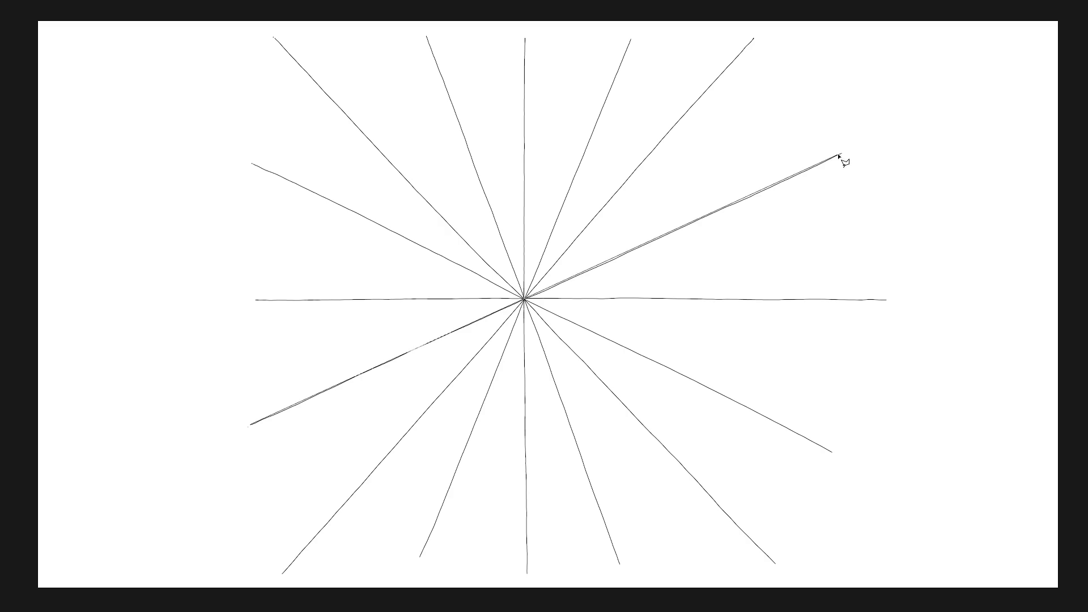
key("ctrl+z")
Step: Leave full-screen view and close the Untitled-1 starburst guide, choosing Don't Save
key("f")
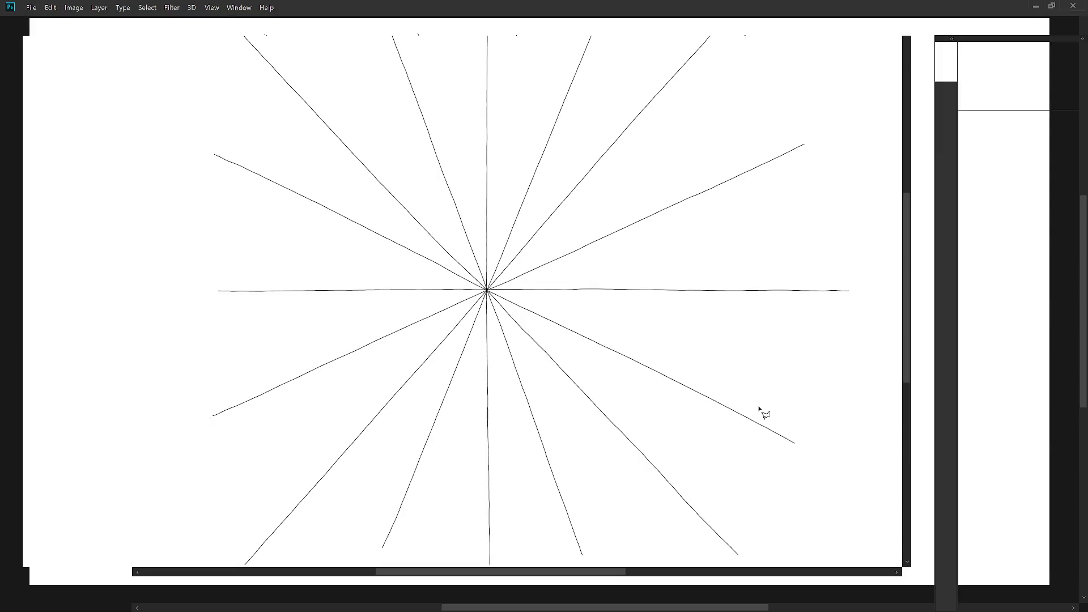
scroll(777, 459, "down", 3)
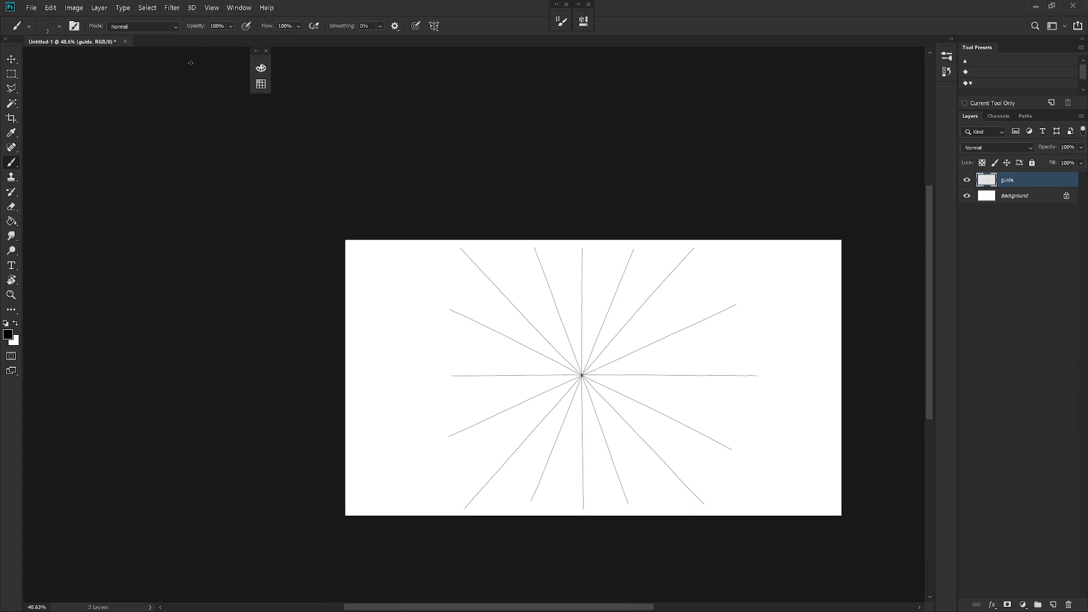
left_click(126, 41)
left_click(608, 247)
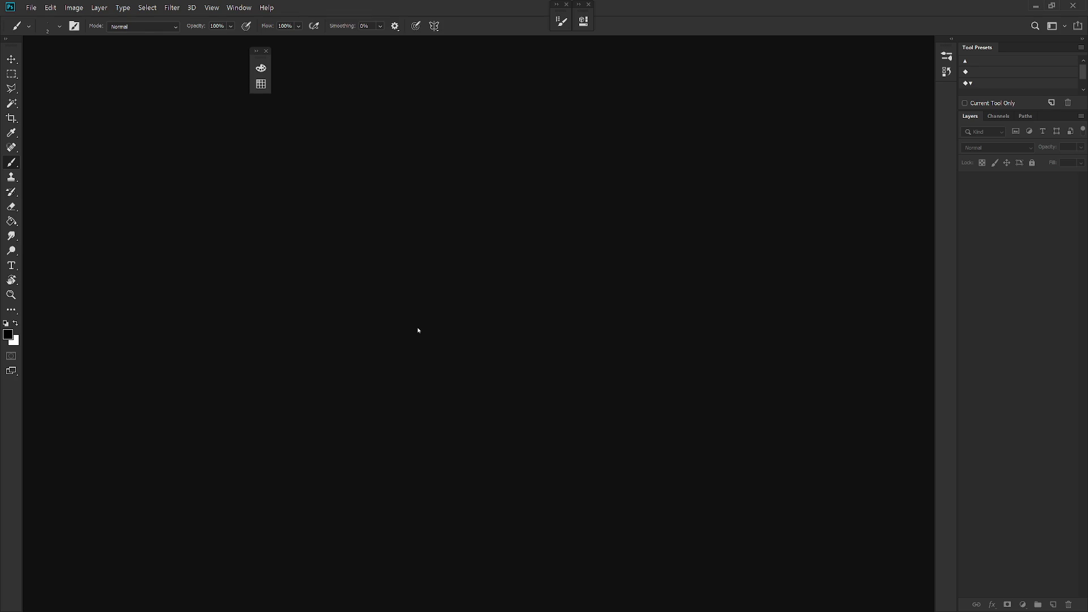
Step: Choose 1118.psd from the 202511 folder in the Open dialog and open it
key("ctrl+o")
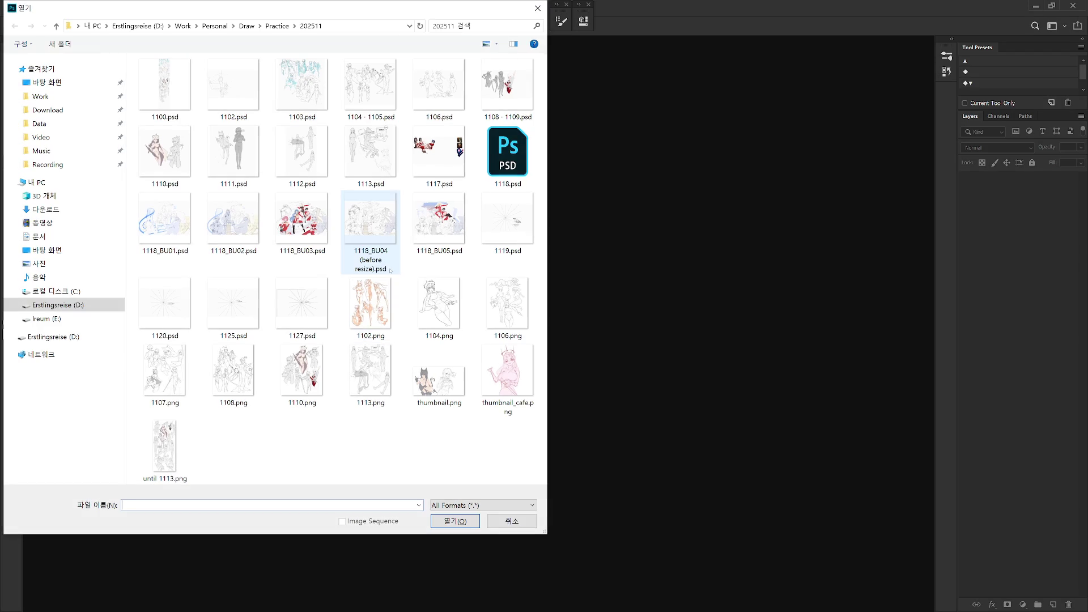
left_click(507, 152)
key("Return")
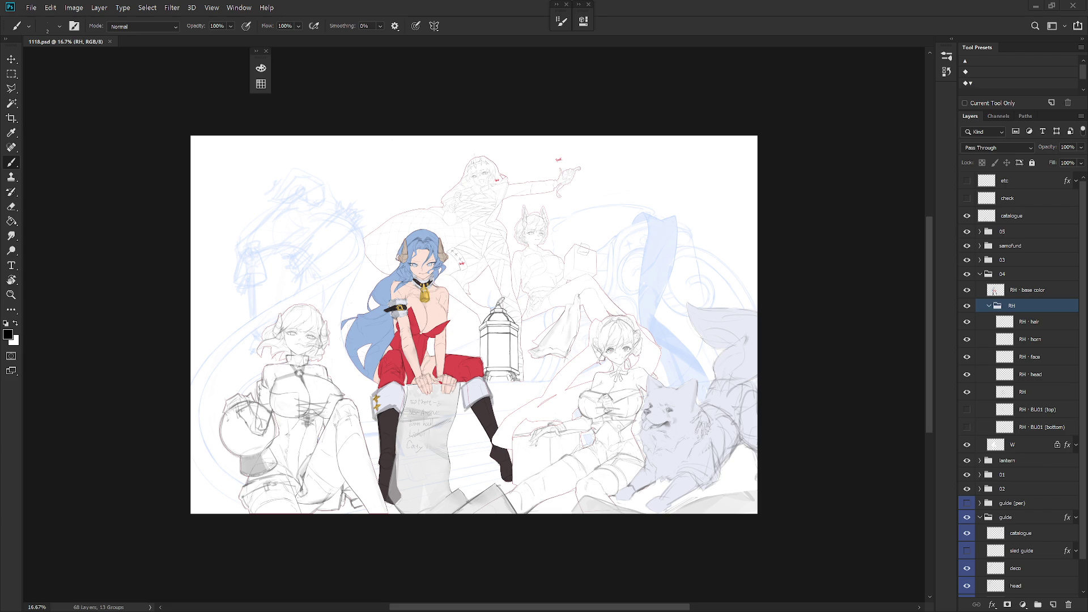
Step: Zoom in on the loaded 1118.psd illustration
left_click_drag(682, 403, 670, 384)
Step: Collapse and hide group 04 with the blue-haired figure, and hide group 03
scroll(670, 385, "up", 5)
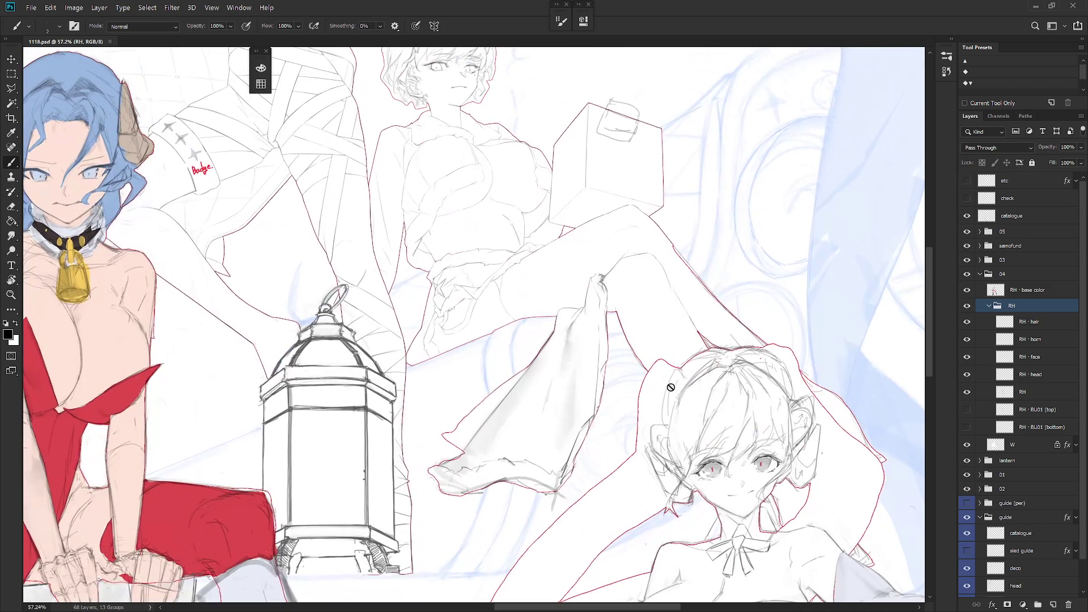
left_click_drag(611, 289, 692, 381)
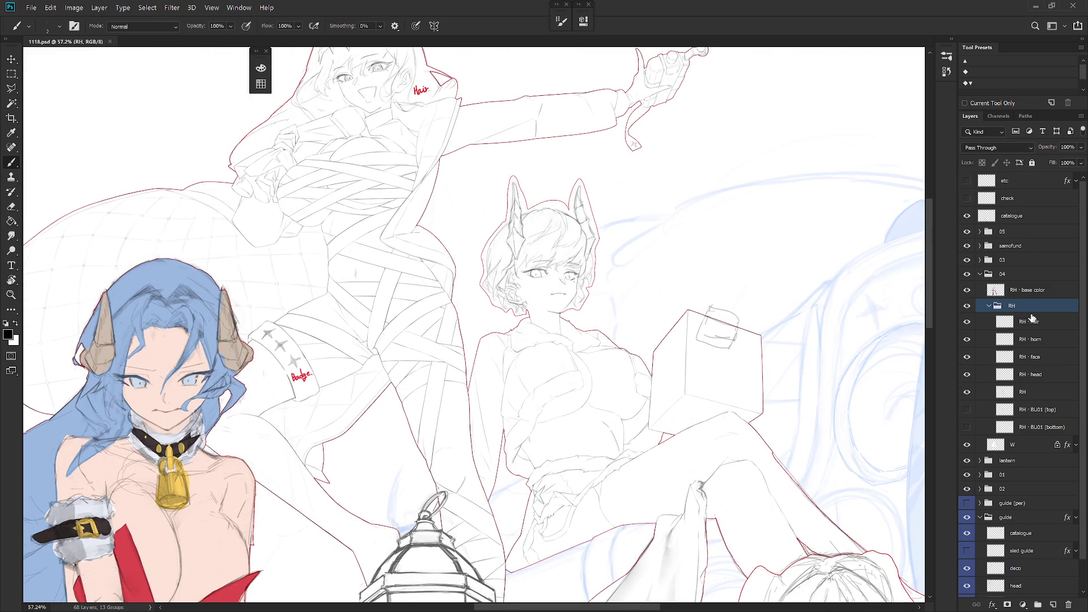
left_click(989, 305)
left_click(980, 274)
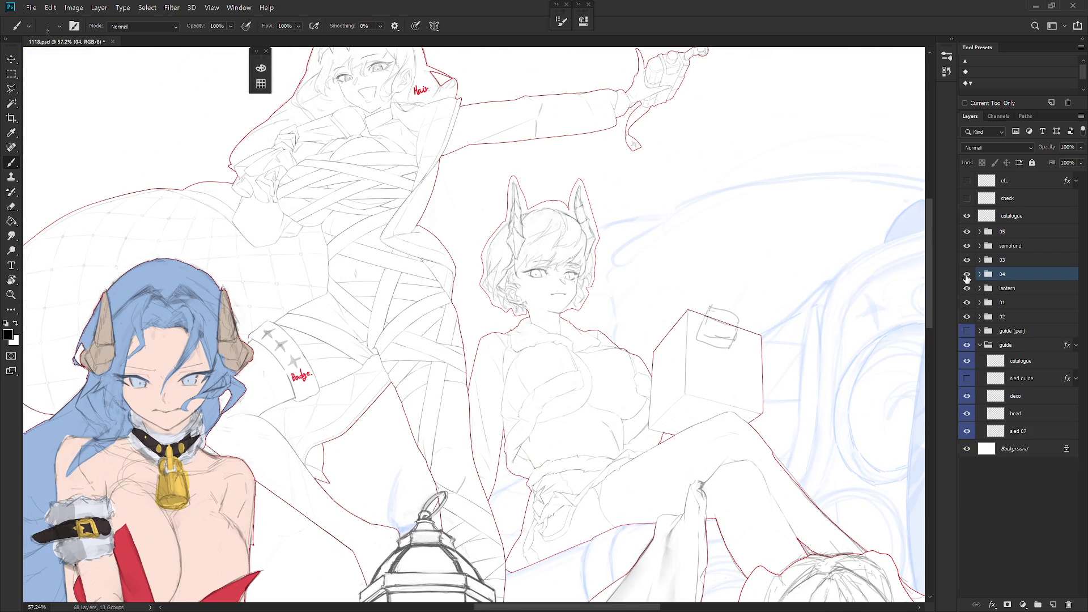
left_click(967, 275)
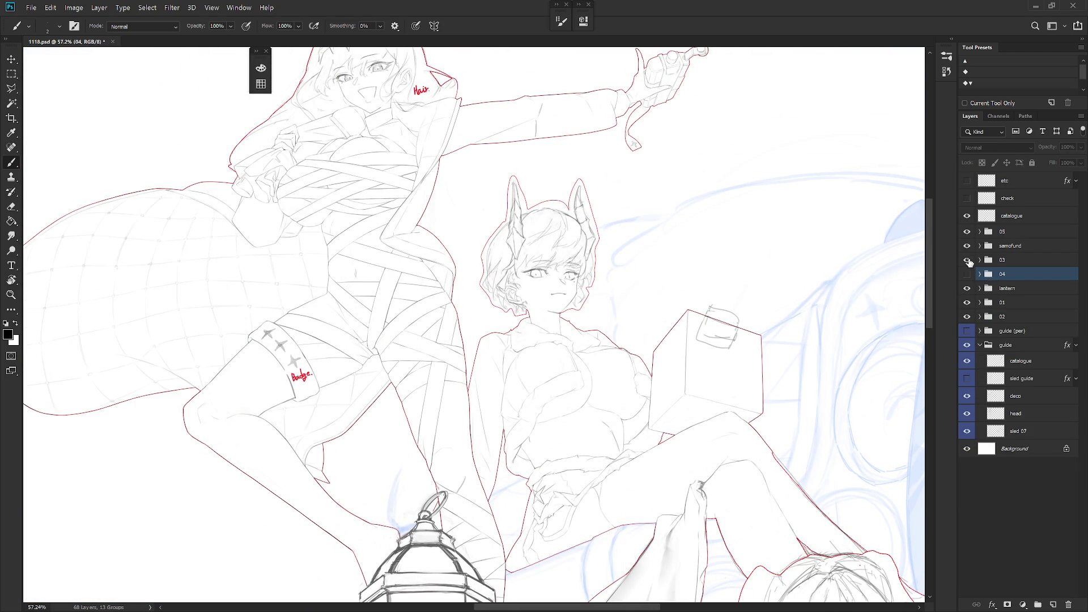
left_click(967, 259)
Step: Expand group 02, show the check layer's red notes, and select the RH · W layer
left_click(980, 317)
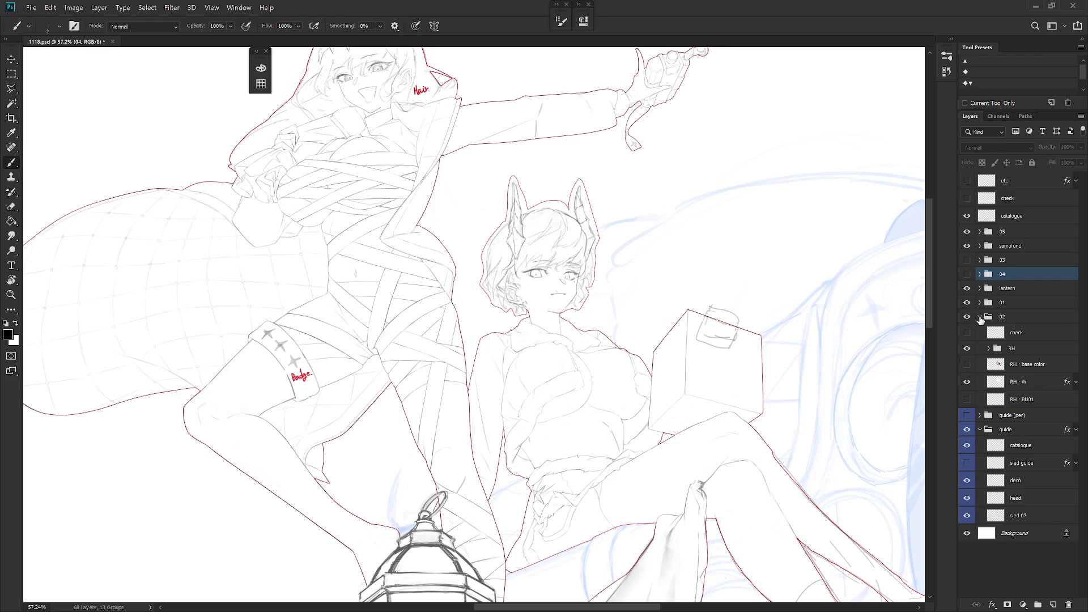
left_click(967, 335)
left_click(1027, 337)
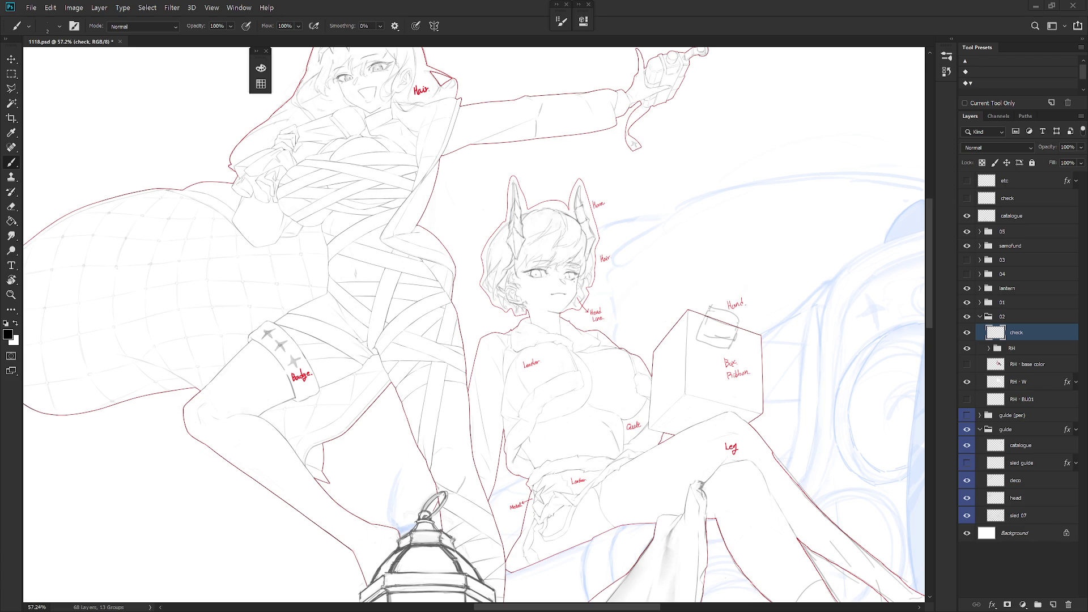
left_click(1035, 385)
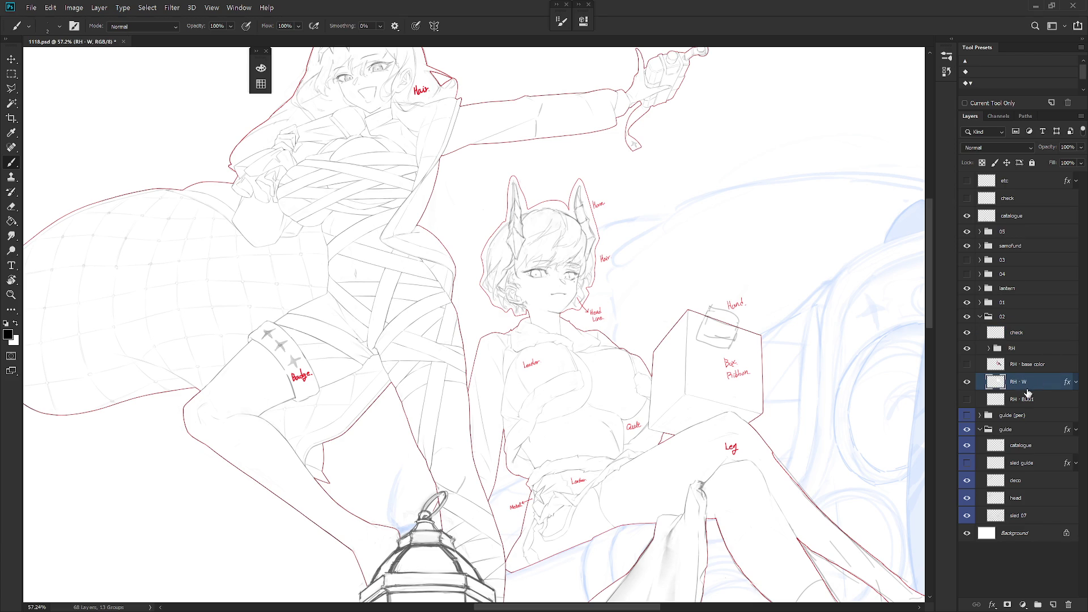
Step: Hide the check notes, expand the RH group, and select the RH · head layer
left_click(967, 333)
left_click(989, 348)
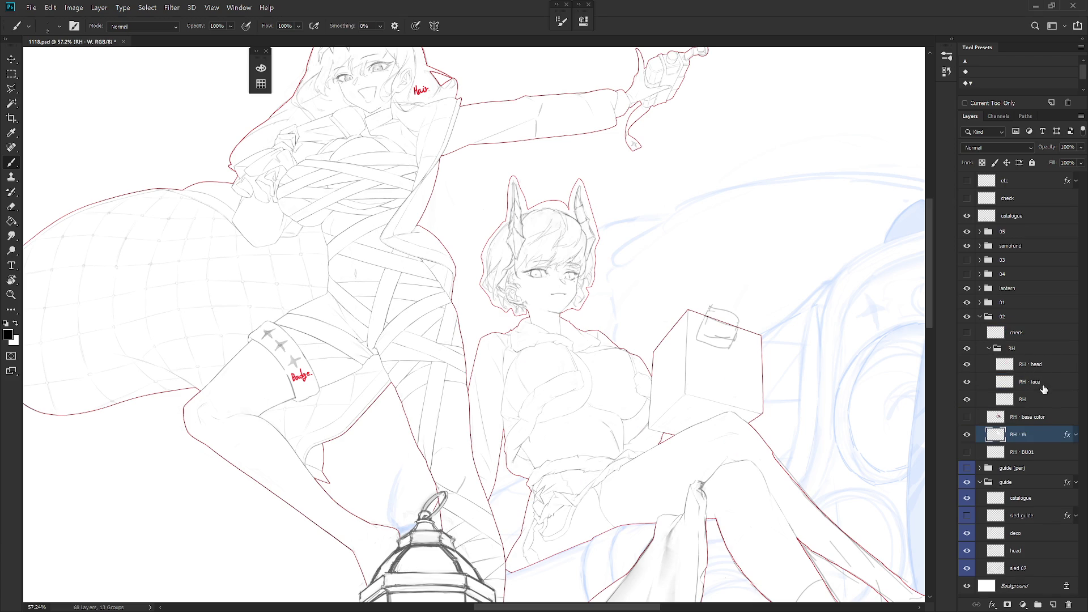
left_click(968, 382)
left_click(968, 382)
left_click(967, 364)
left_click(967, 365)
left_click(1029, 365)
Step: Lasso the horned character's hair and horns, adding the lower strands to the selection
scroll(575, 264, "up", 5)
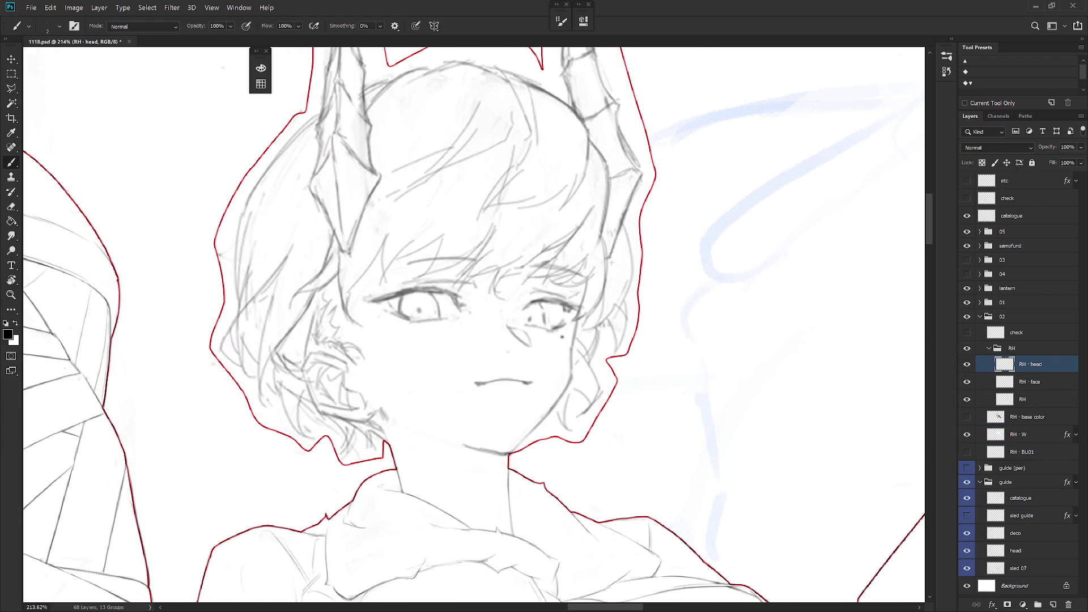
key("l")
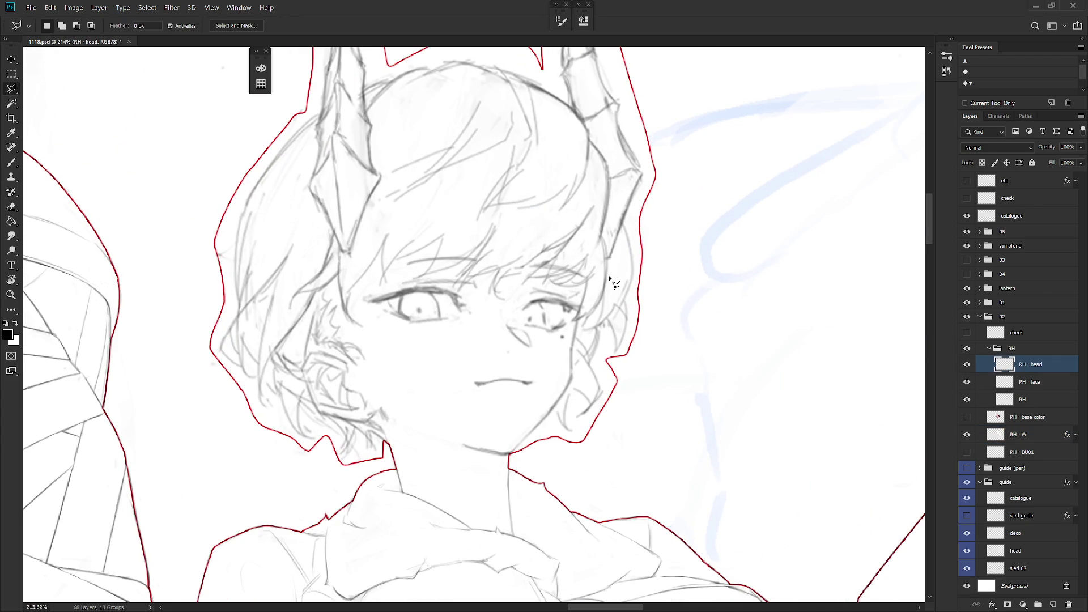
key("shift+l")
scroll(612, 280, "left", 2)
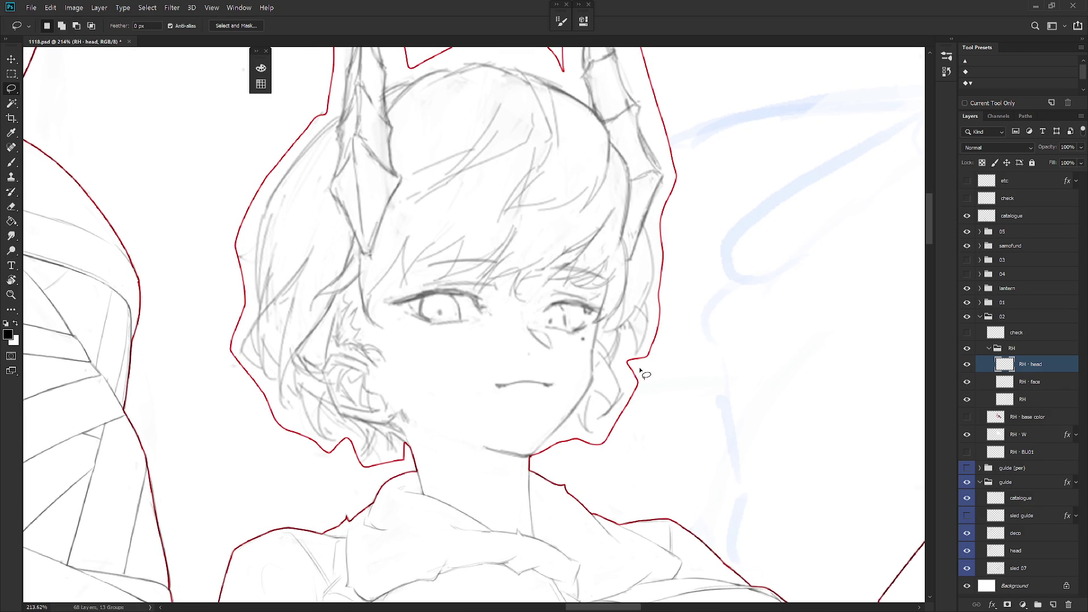
mouse_move(606, 284)
left_mouse_down()
mouse_move(592, 326)
mouse_move(602, 321)
mouse_move(595, 391)
mouse_move(578, 416)
mouse_move(601, 460)
mouse_move(730, 361)
mouse_move(733, 172)
mouse_move(634, 96)
mouse_move(549, 133)
mouse_move(508, 221)
mouse_move(504, 296)
mouse_move(552, 307)
mouse_move(594, 294)
left_mouse_up()
scroll(611, 291, "down", 3)
mouse_move(624, 278)
left_mouse_down()
mouse_move(607, 312)
mouse_move(516, 351)
mouse_move(498, 377)
mouse_move(458, 366)
mouse_move(437, 383)
mouse_move(373, 216)
mouse_move(696, 152)
mouse_move(695, 163)
left_mouse_up()
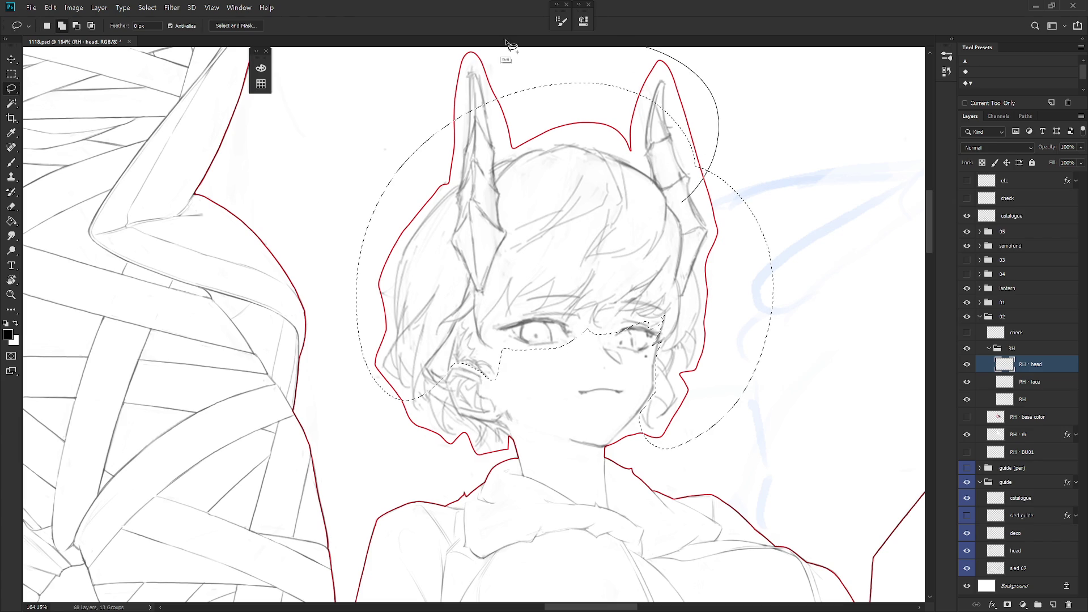
scroll(482, 289, "down", 2)
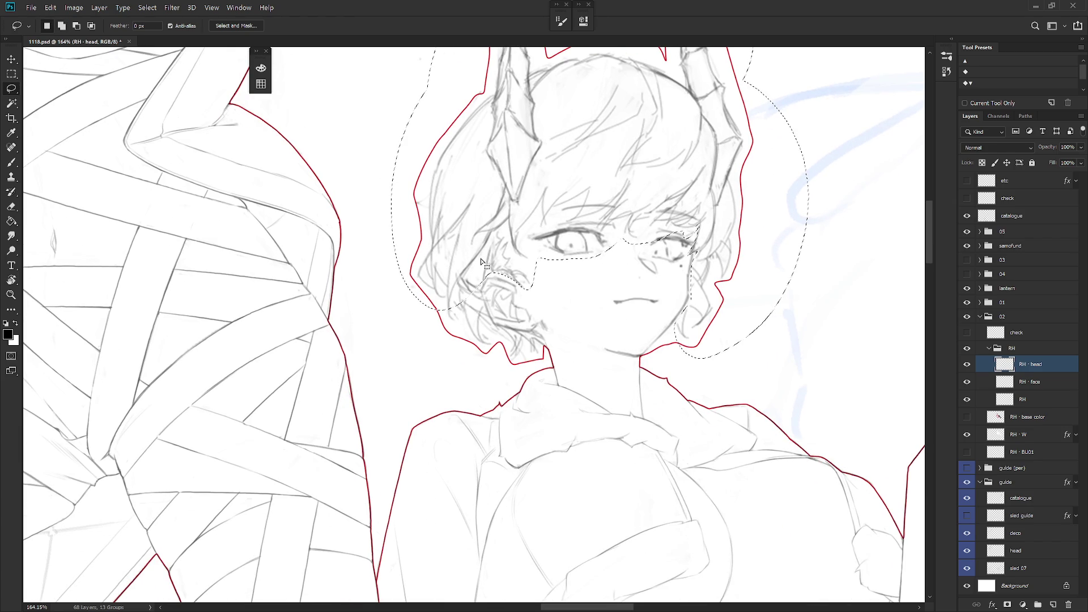
mouse_move(487, 275)
left_mouse_down()
mouse_move(479, 300)
mouse_move(510, 354)
left_mouse_up()
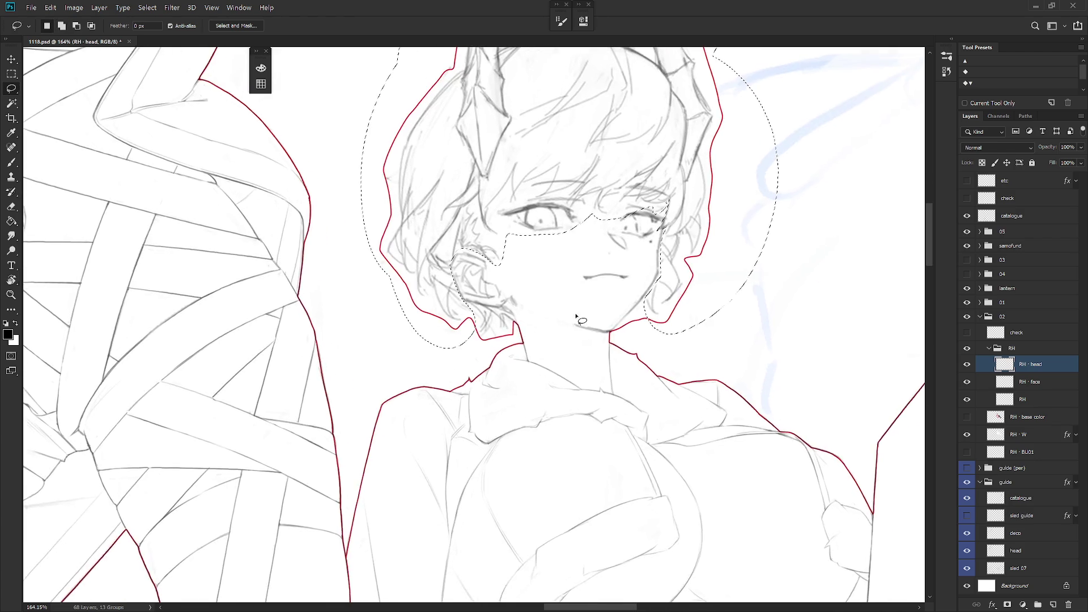
mouse_move(488, 298)
left_mouse_down()
mouse_move(506, 343)
mouse_move(496, 365)
mouse_move(451, 318)
left_mouse_up()
Step: Cut the lassoed hair onto a new layer, deselect, and start renaming the layer
key("Escape")
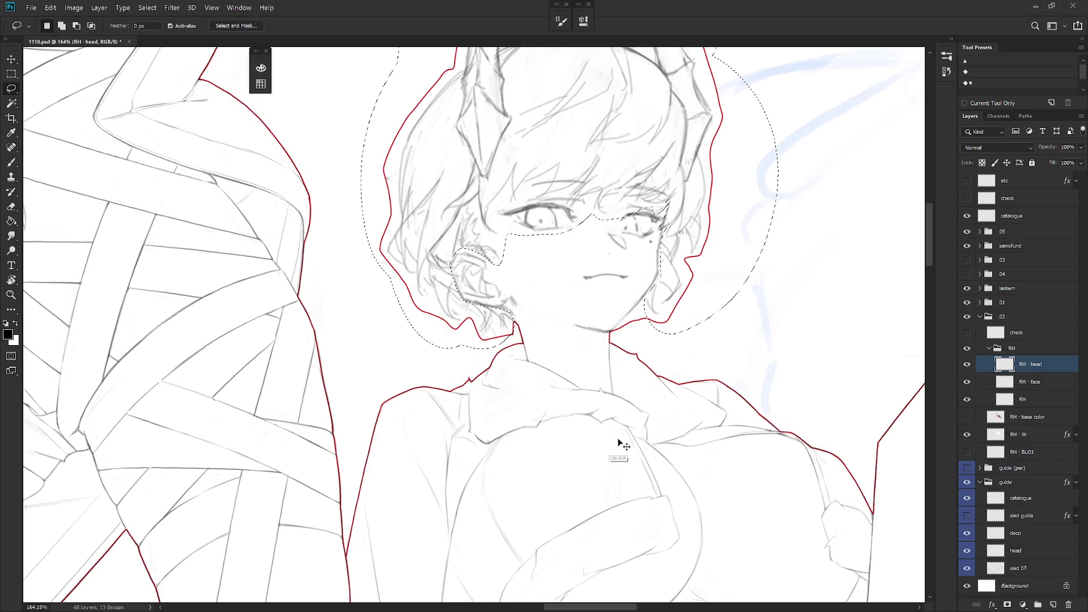
key("ctrl+shift+alt+n")
key("ctrl+d")
double_click(1035, 382)
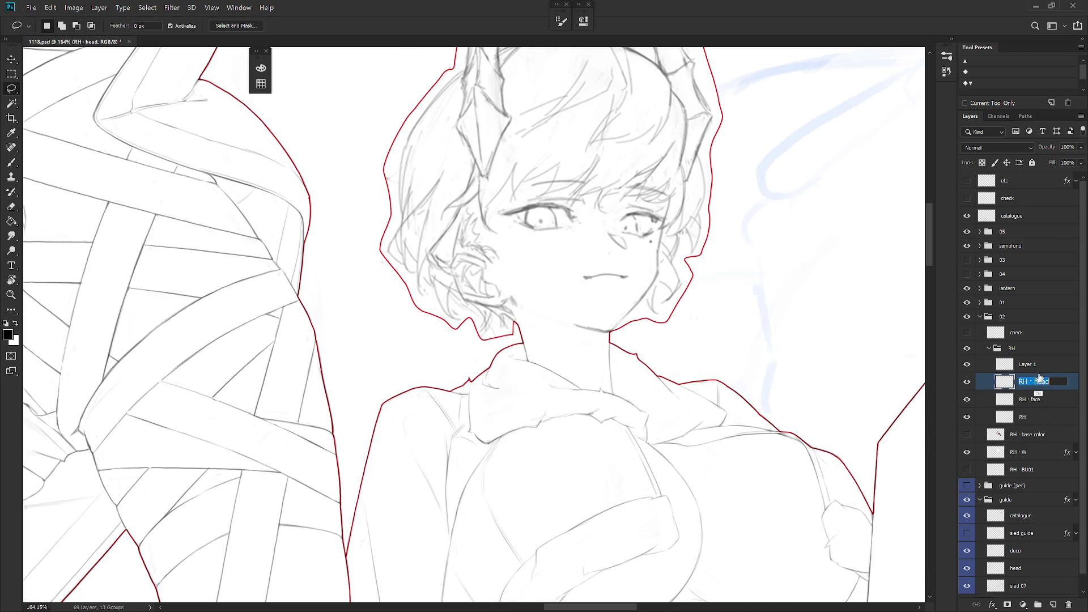
Step: Name the new layer 'RH · hair', check the split, and set its opacity to 50%
left_click_drag(1035, 381, 1036, 367)
type("RH · ")
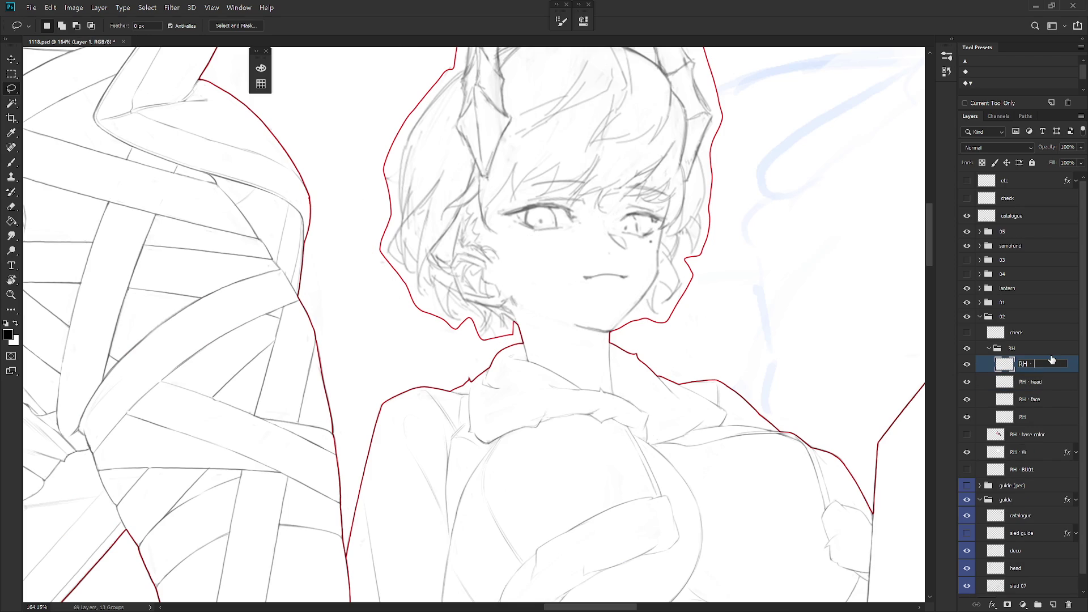
type("hair")
key("Return")
left_click(967, 364)
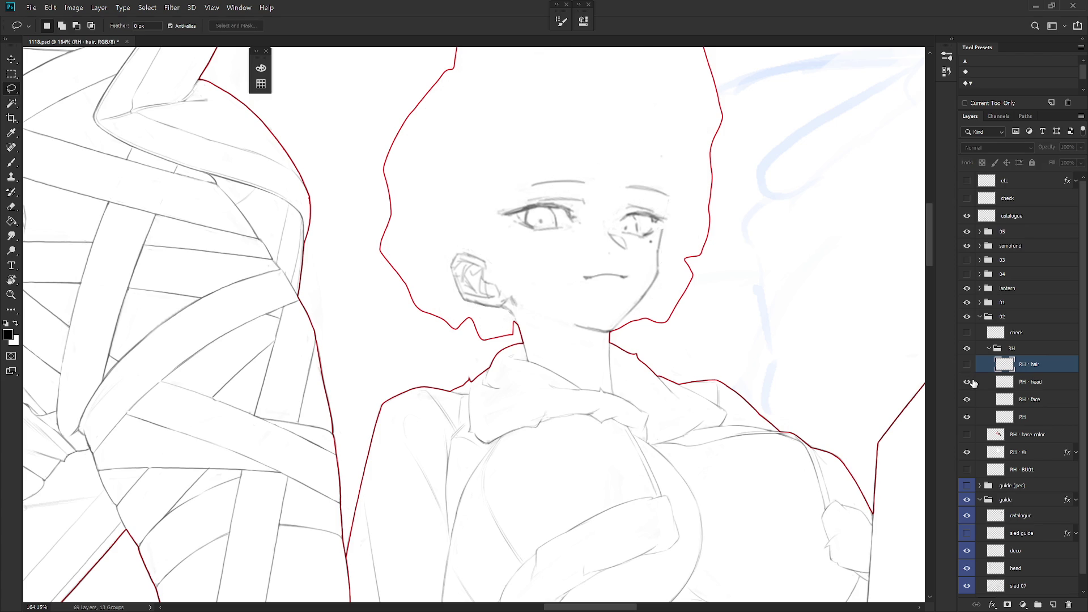
left_click(967, 363)
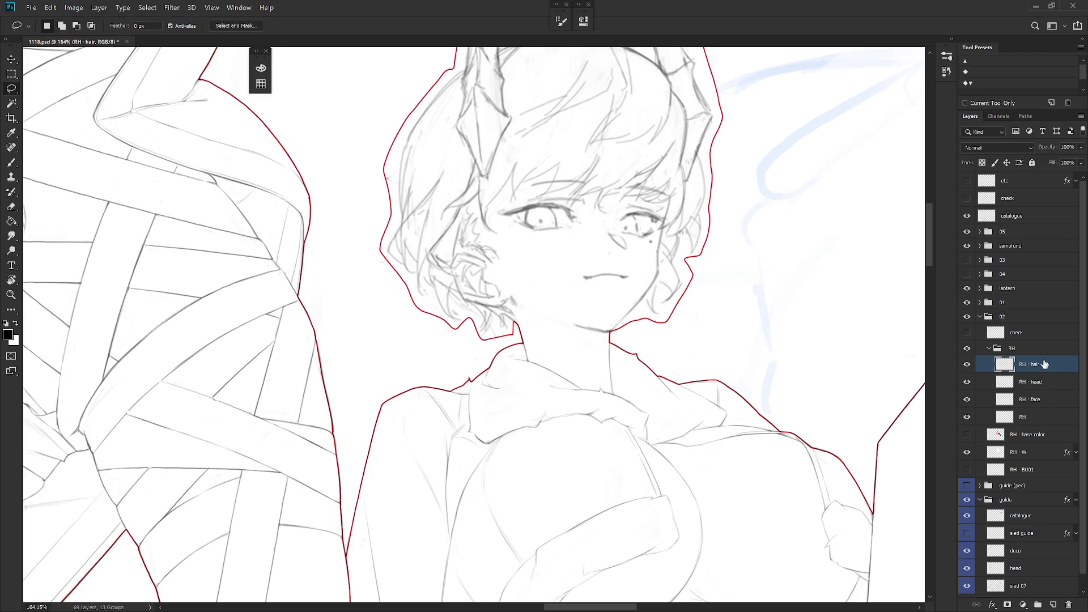
type("50")
key("Return")
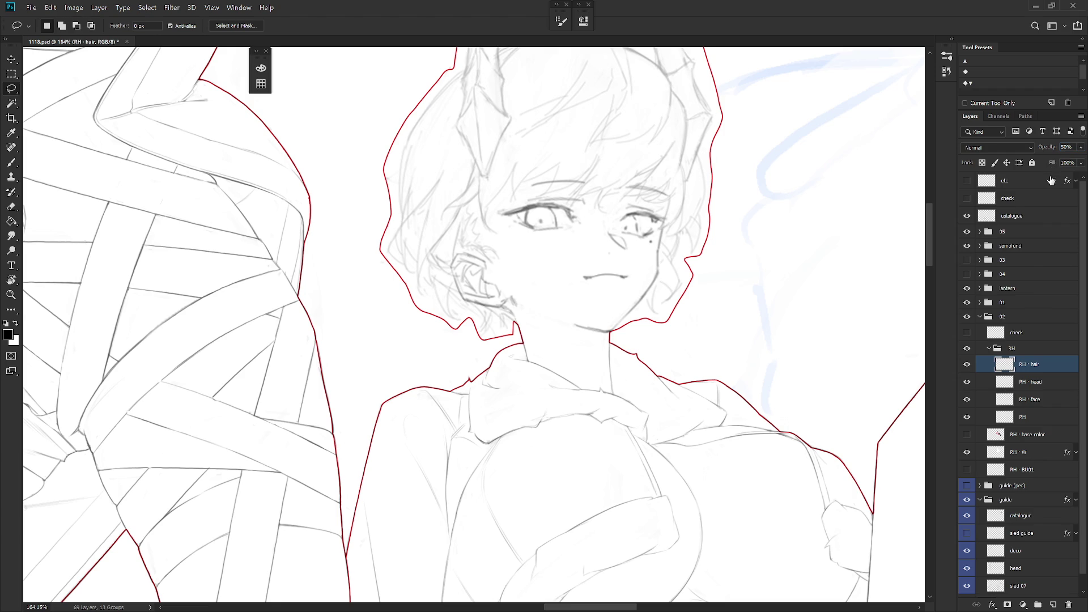
Step: Select RH · head, turn off RH · W's outline effect, and list its Stroke effect
left_click(1043, 383)
left_click_drag(809, 385, 765, 444)
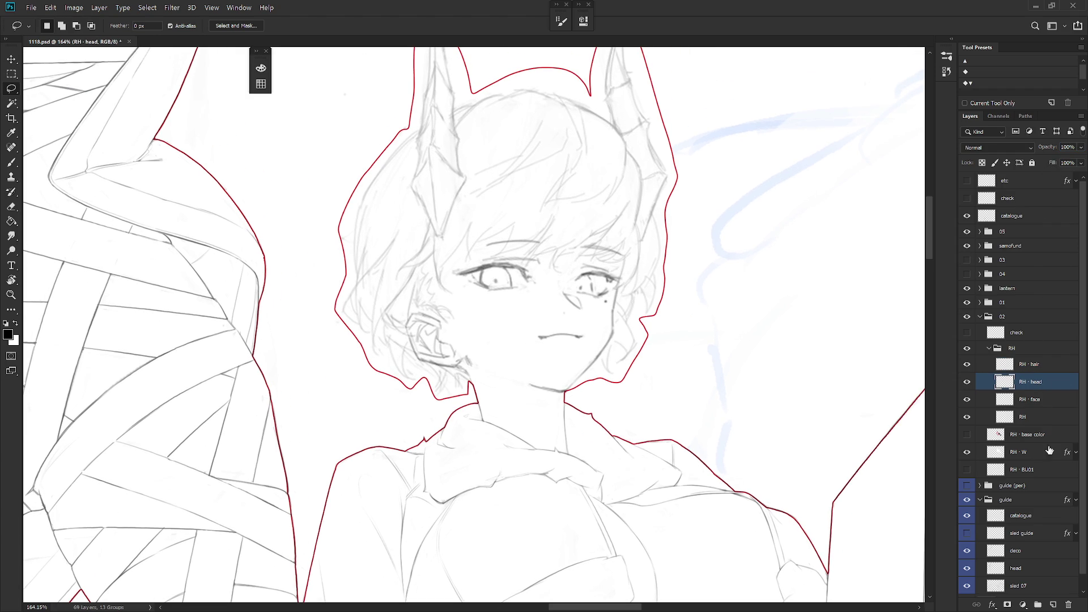
left_click(1075, 452)
left_click(1001, 467)
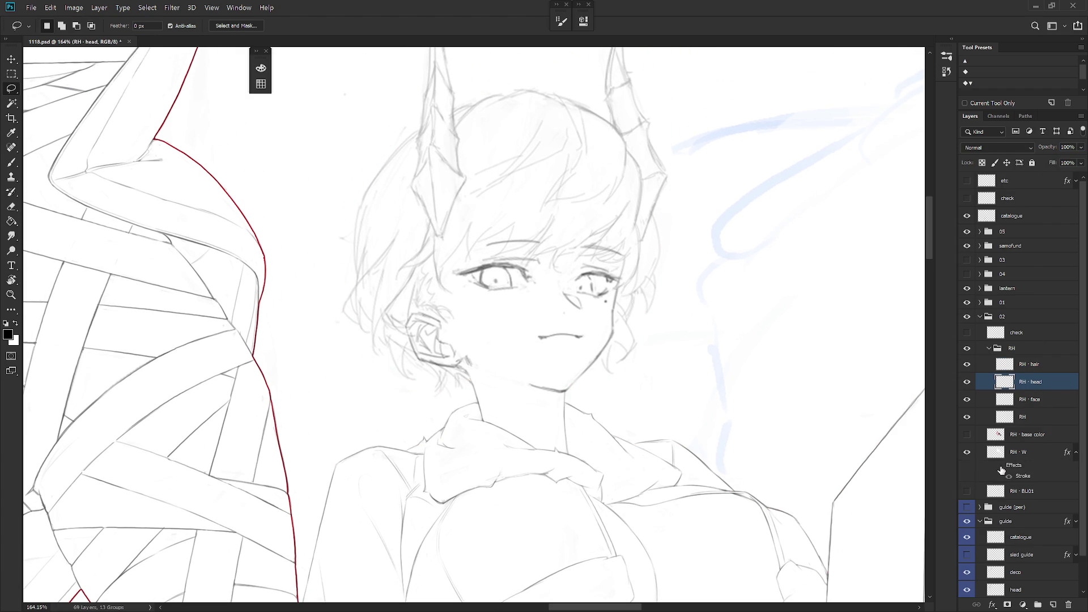
Step: Choose the Hard_set03 brush preset for the face lineart
key("b")
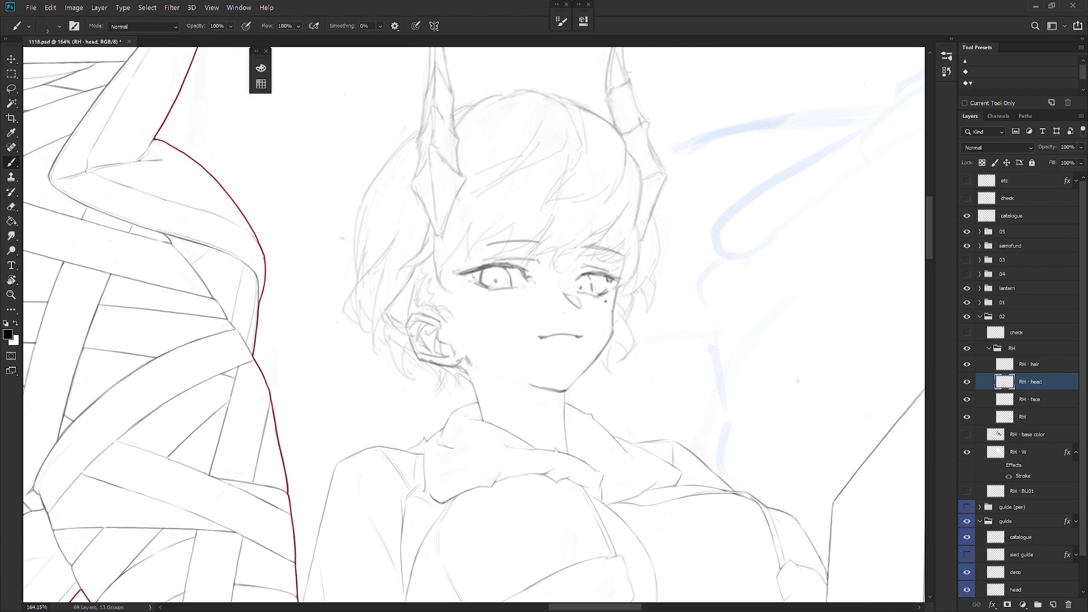
right_click(654, 267)
scroll(786, 422, "up", 10)
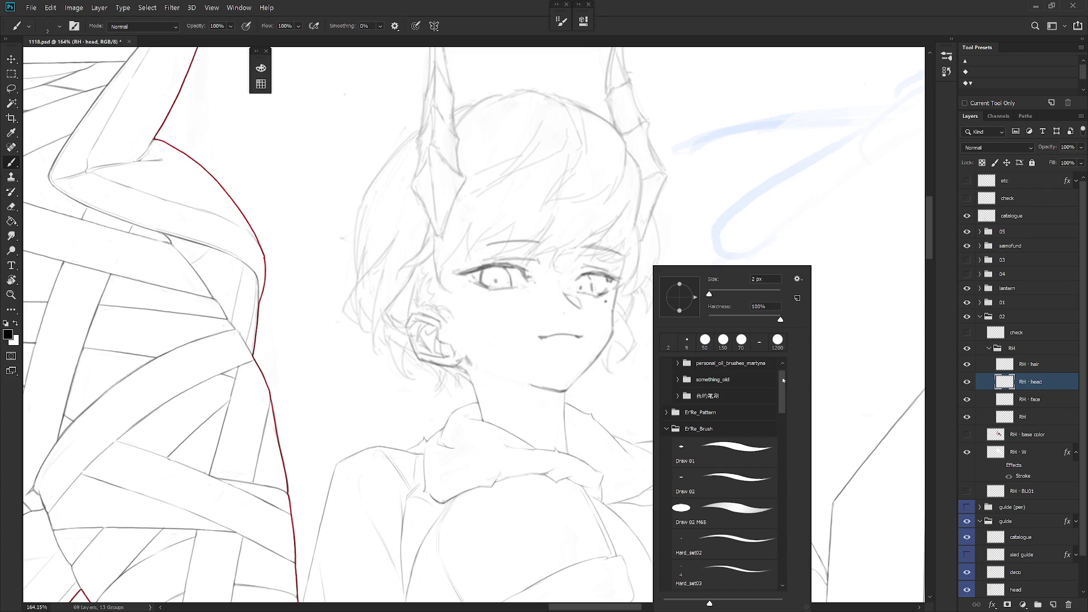
left_click(743, 573)
key("Return")
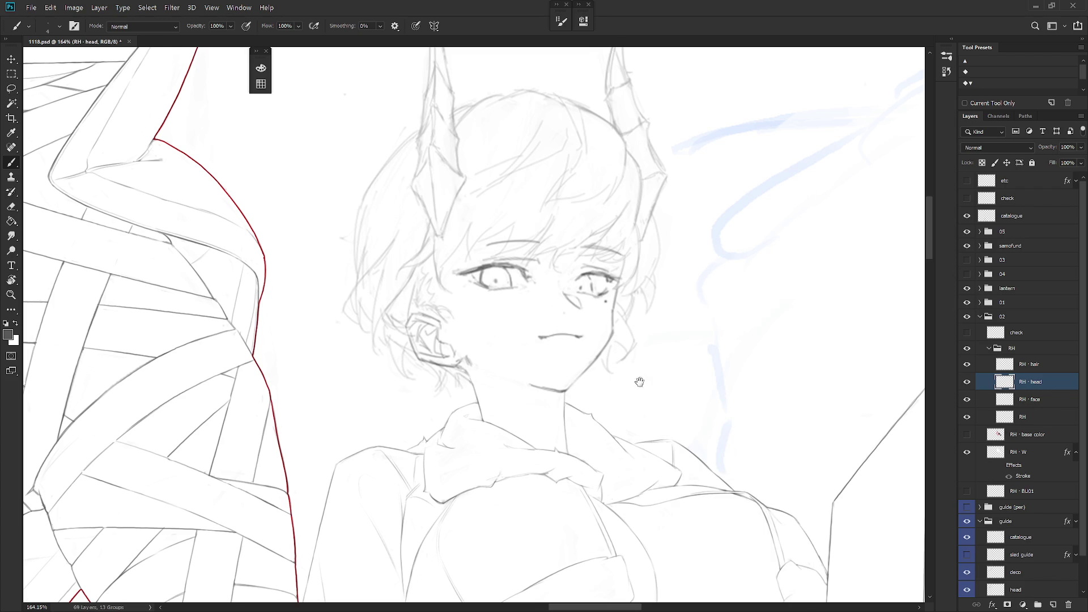
Step: Tilt the view slightly and erase the cheek contour line below the eye
key("r")
left_click_drag(627, 332, 673, 354)
right_click(700, 313)
left_click(863, 372)
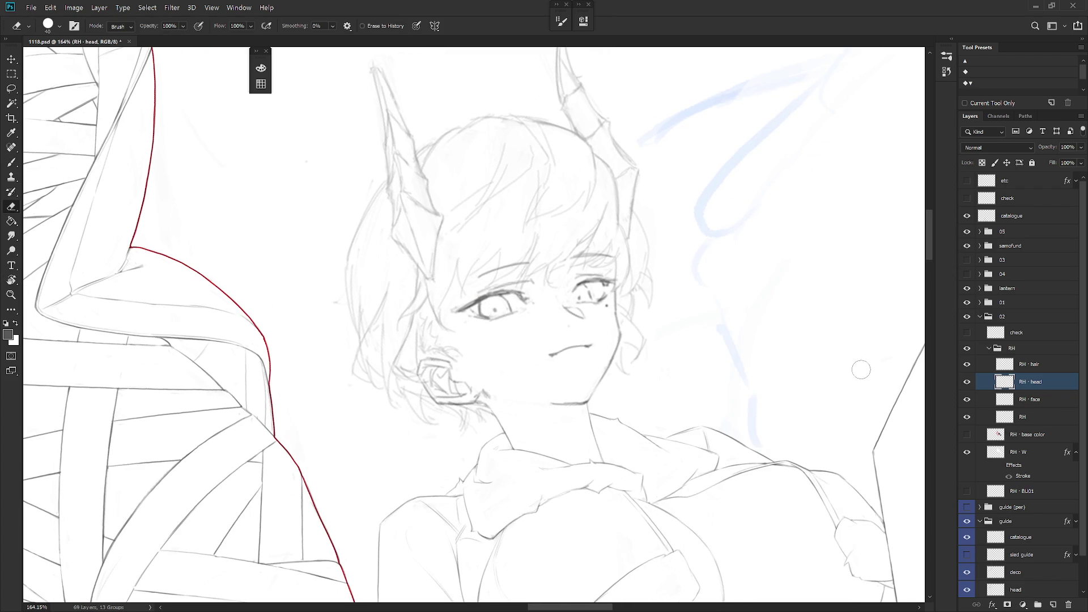
scroll(645, 290, "up", 1)
scroll(644, 289, "up", 2)
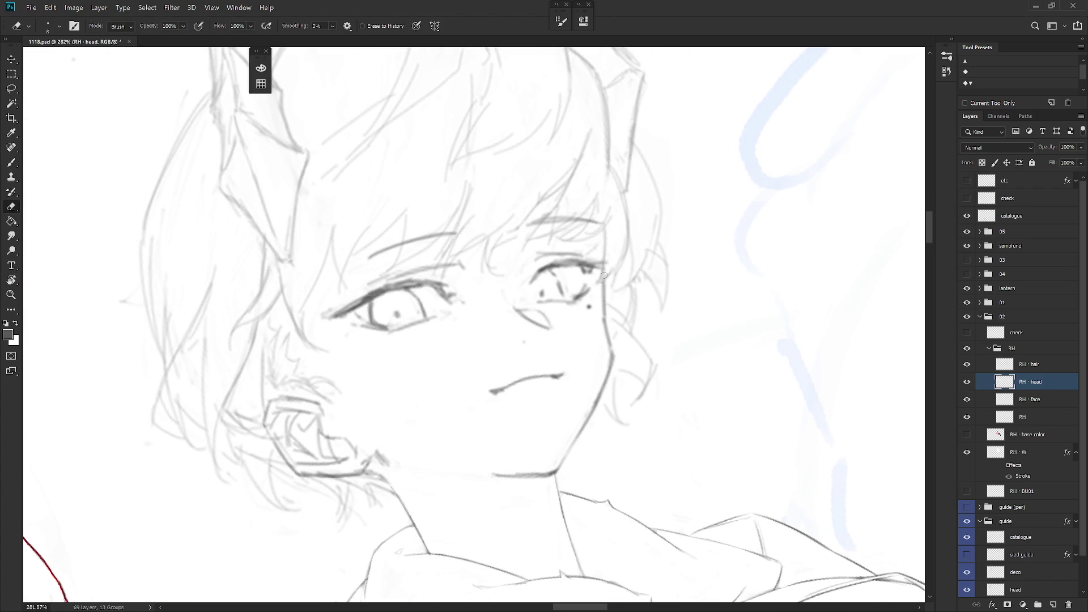
left_click_drag(603, 270, 602, 326)
left_click_drag(604, 271, 605, 317)
Step: Redraw the cheek line with the view rotated, then enlarge the eraser
key("b")
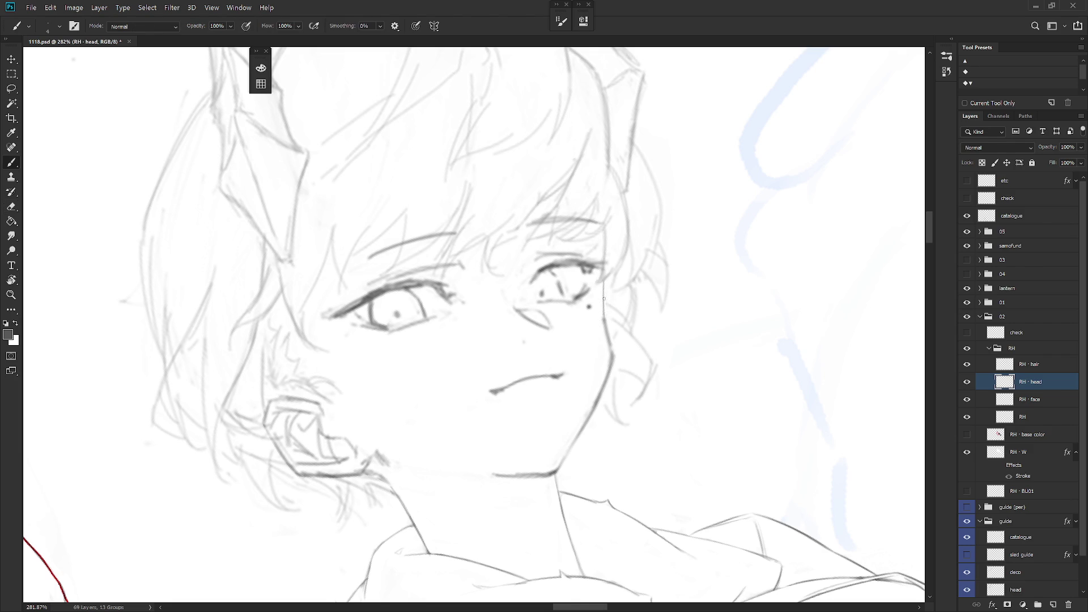
scroll(603, 301, "down", 1)
key("e")
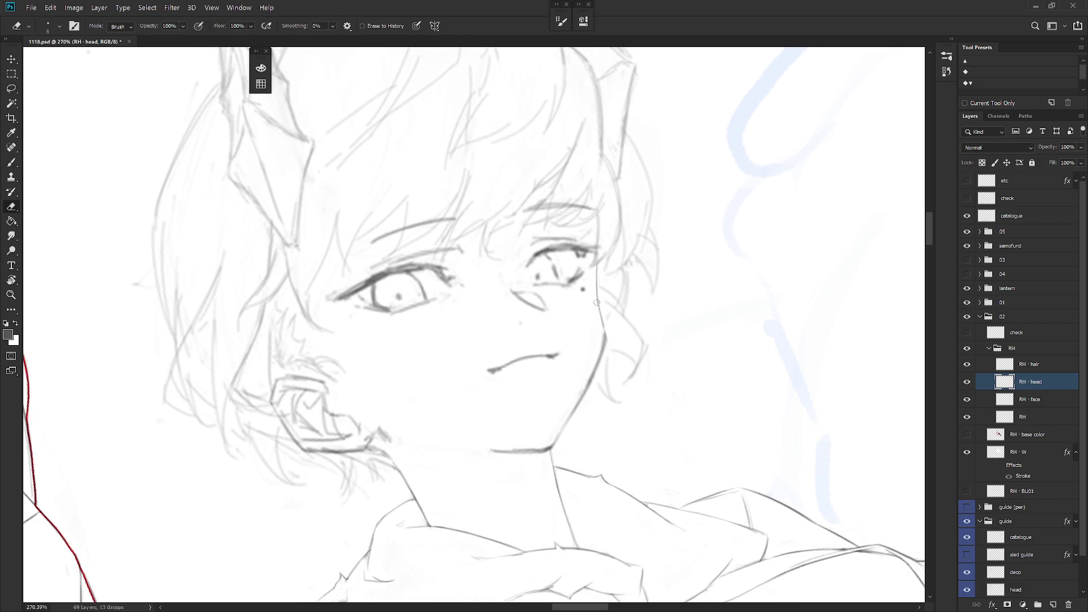
key("b")
key("r")
mouse_move(605, 364)
left_mouse_down()
mouse_move(668, 328)
mouse_move(573, 217)
left_mouse_up()
key("e")
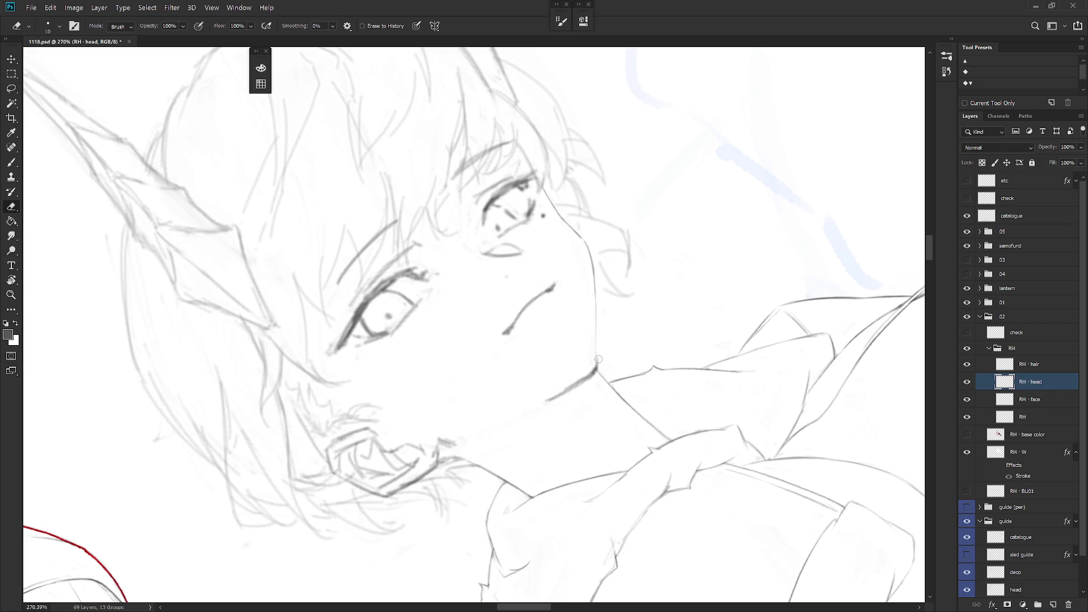
key("b")
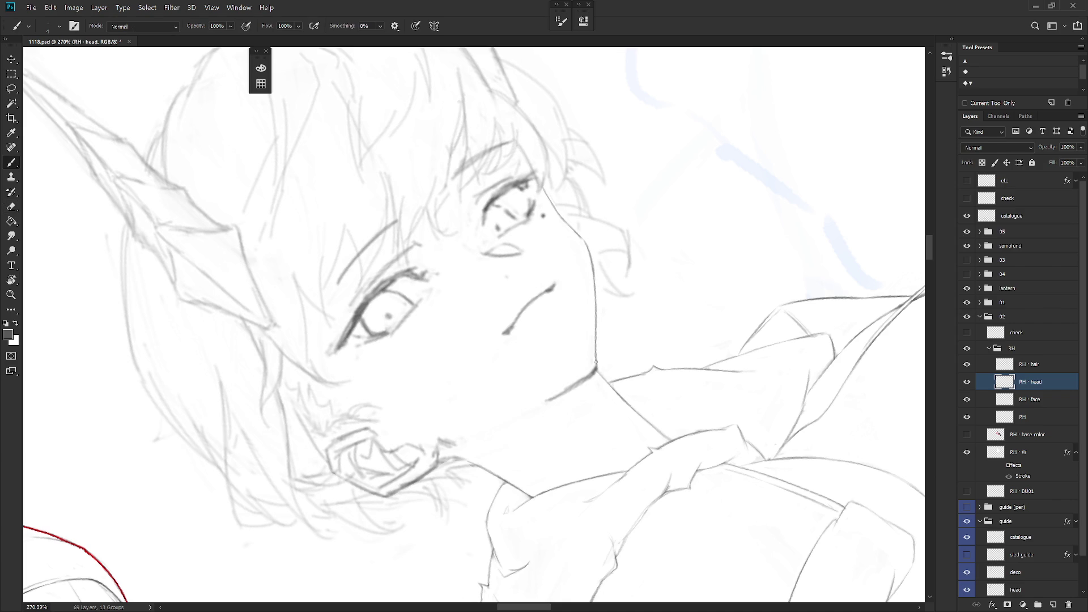
mouse_move(591, 376)
left_mouse_down()
mouse_move(661, 391)
mouse_move(621, 362)
mouse_move(582, 287)
left_mouse_up()
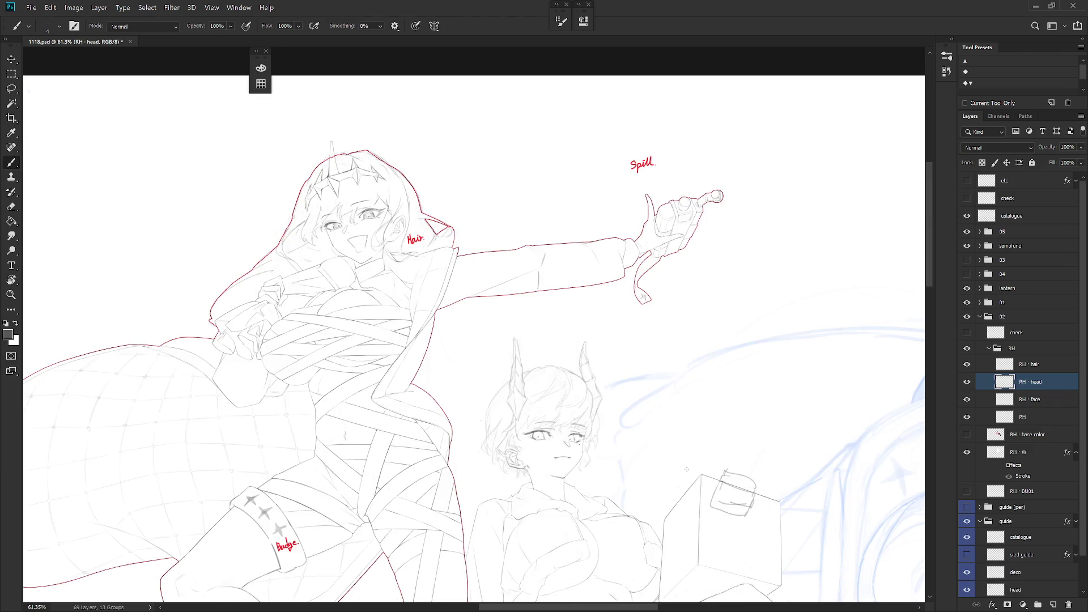
scroll(469, 363, "down", 2)
key("e")
key("bracketright")
key("bracketright")
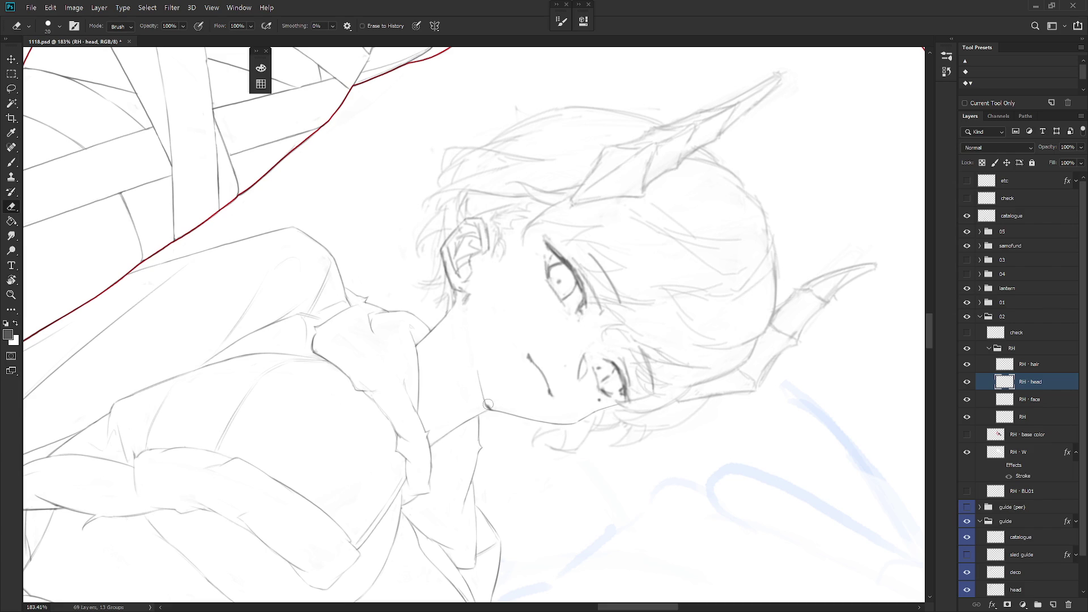
Step: Refine the jaw line, alternating brush and eraser with the view tilted about 60 degrees
mouse_move(600, 450)
left_mouse_down()
mouse_move(647, 469)
mouse_move(717, 380)
mouse_move(784, 536)
mouse_move(680, 544)
mouse_move(474, 485)
left_mouse_up()
scroll(718, 380, "down", 5)
key("b")
key("r")
scroll(516, 427, "up", 5)
key("e")
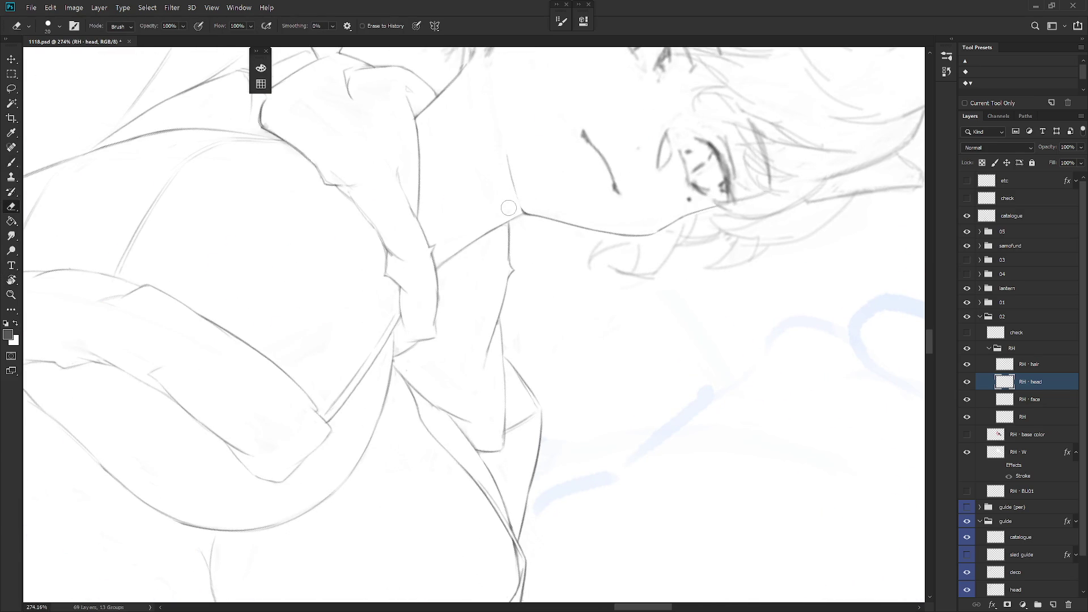
key("b")
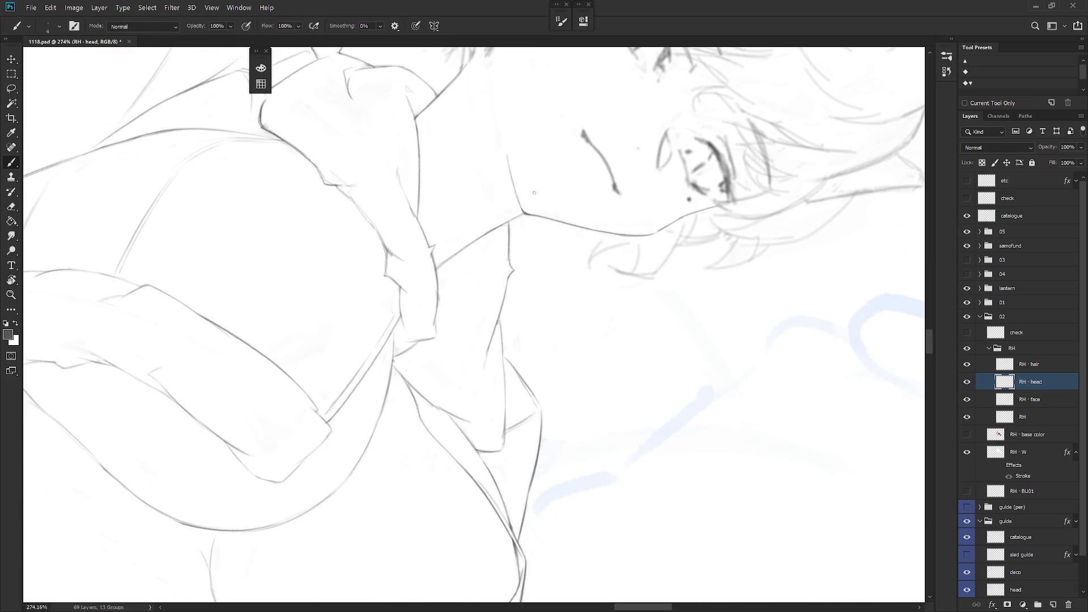
scroll(528, 194, "down", 5)
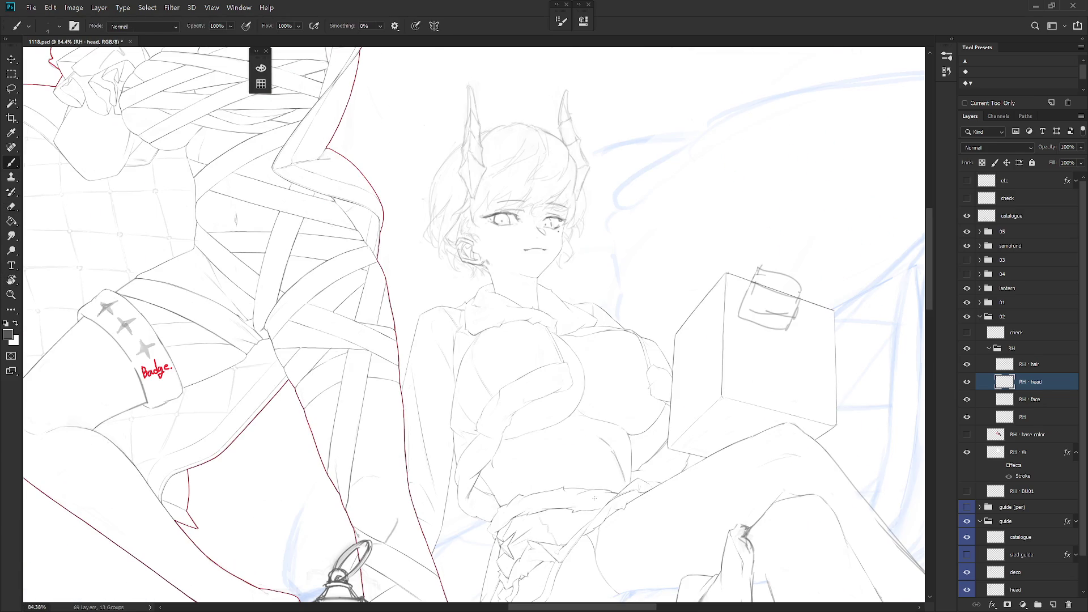
scroll(570, 335, "up", 4)
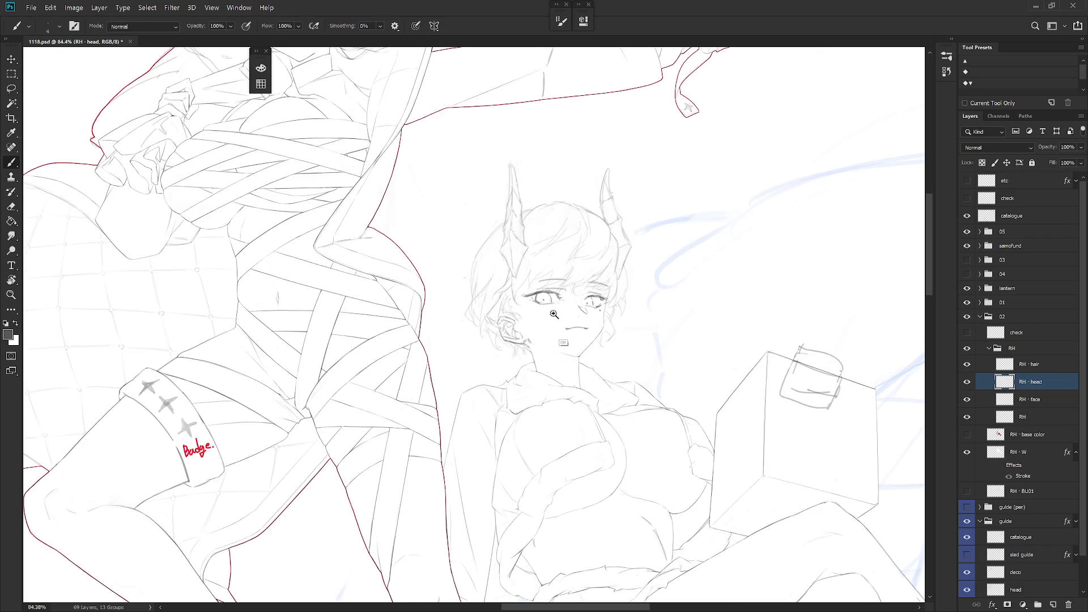
key("e")
mouse_move(586, 275)
left_mouse_down()
mouse_move(523, 316)
mouse_move(488, 252)
left_mouse_up()
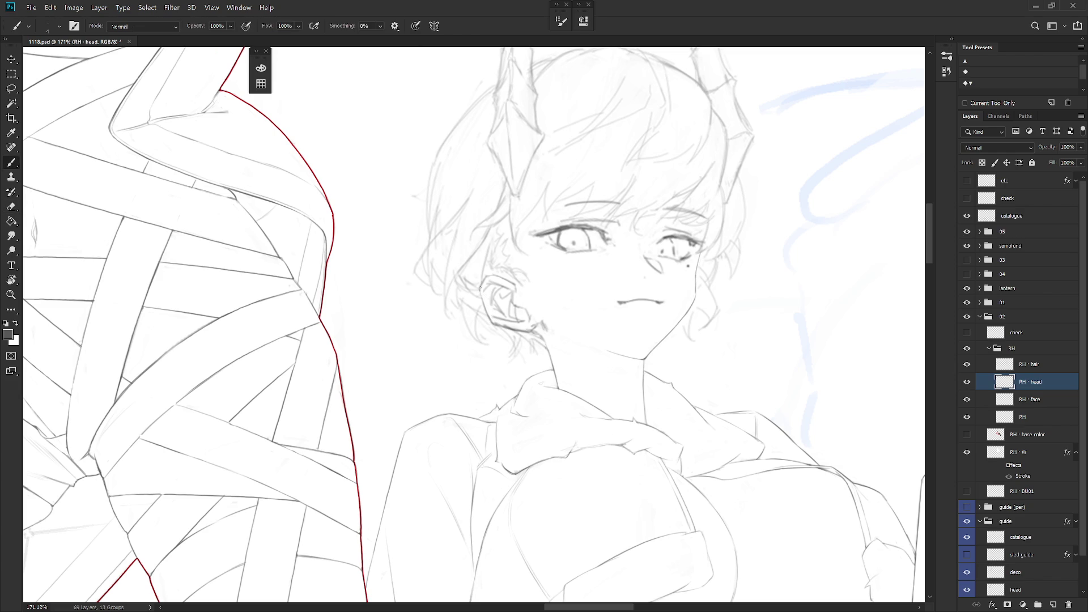
Step: Clean up the head and neck lines with the face tilted for easier strokes
key("r")
left_click_drag(482, 292, 545, 393)
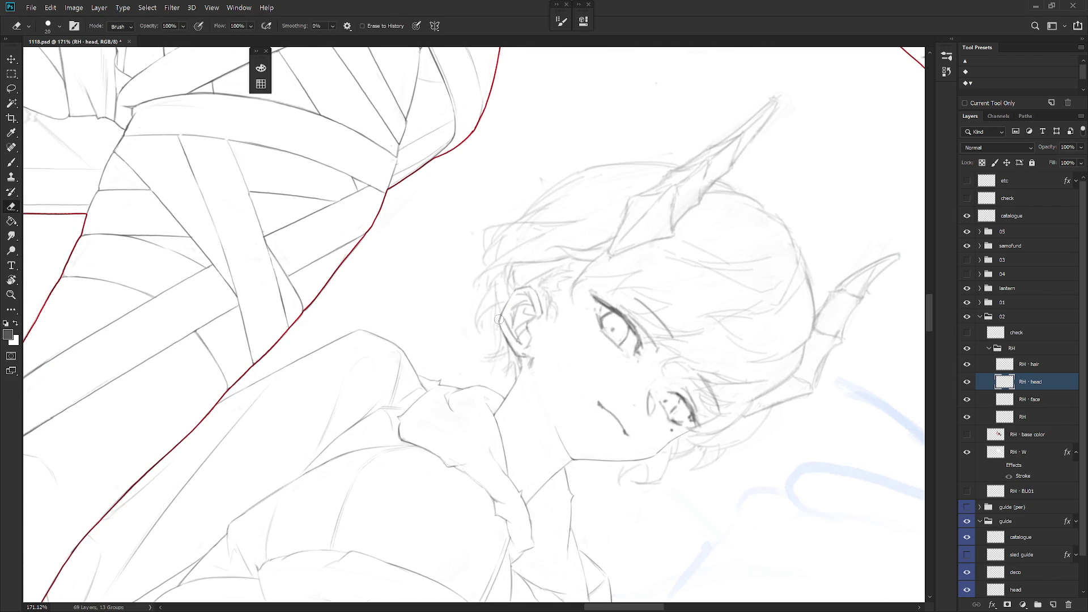
key("b")
key("e")
mouse_move(531, 443)
left_mouse_down()
mouse_move(510, 317)
mouse_move(525, 341)
mouse_move(515, 359)
mouse_move(602, 297)
left_mouse_up()
key("r")
key("e")
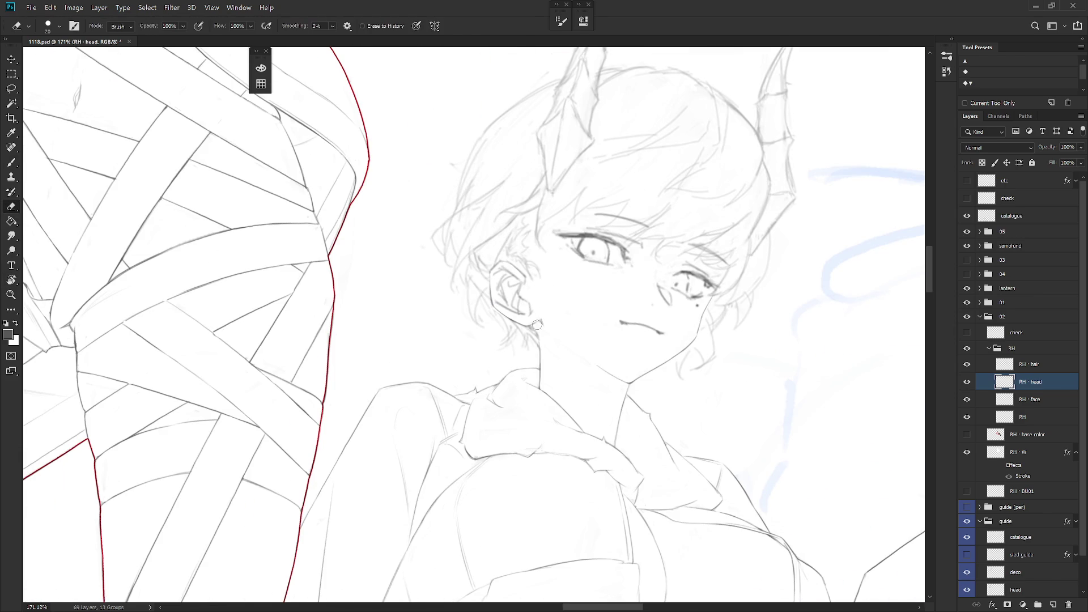
key("b")
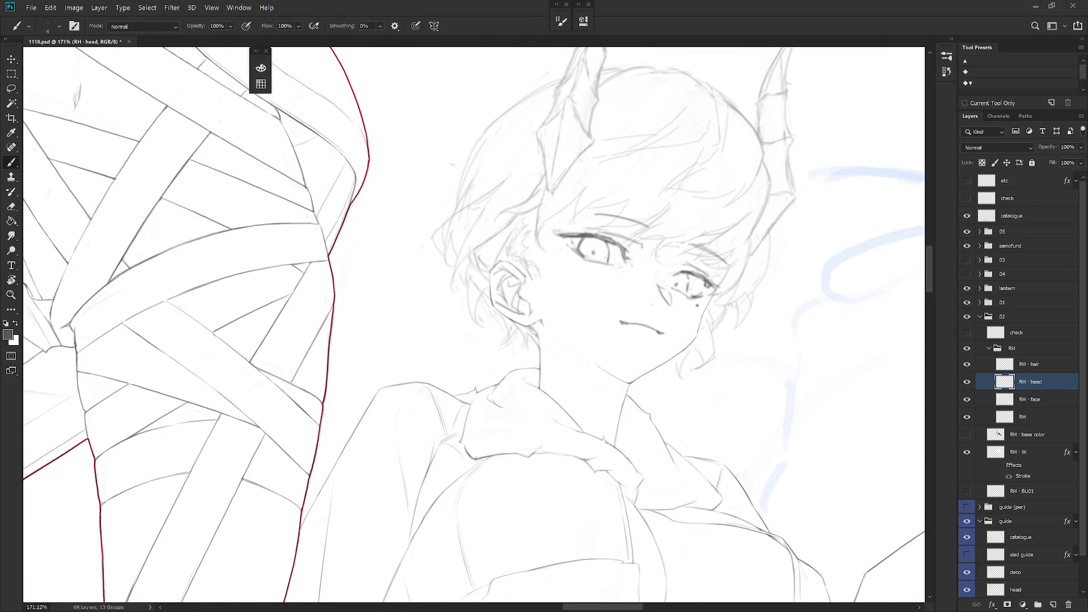
scroll(551, 329, "up", 5)
key("r")
left_click_drag(581, 396, 493, 301)
Step: Erase and redraw the lines around the ear and cheek with the face level
key("e")
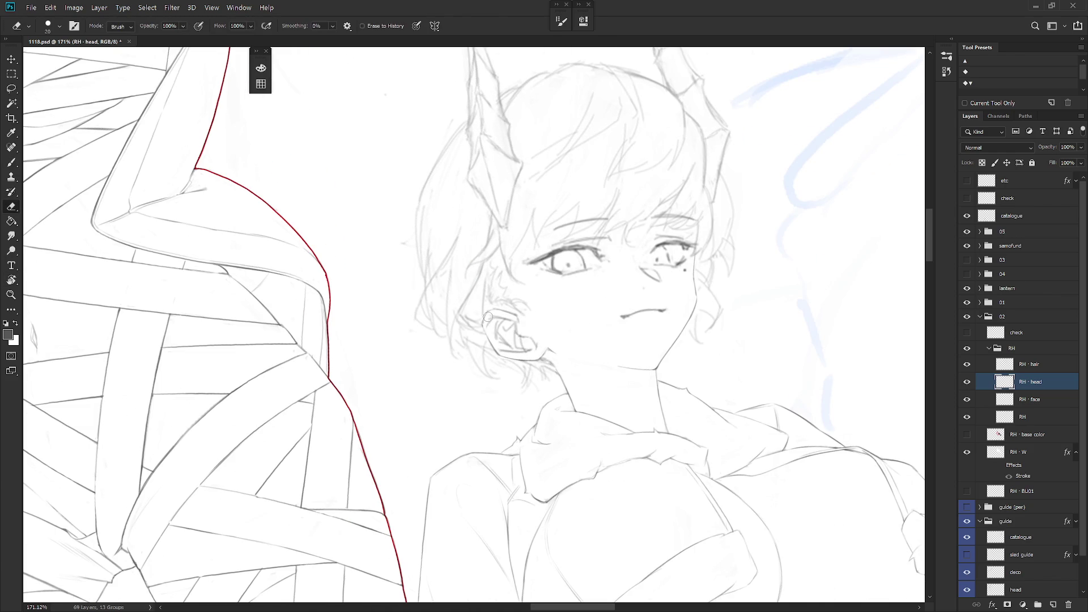
key("b")
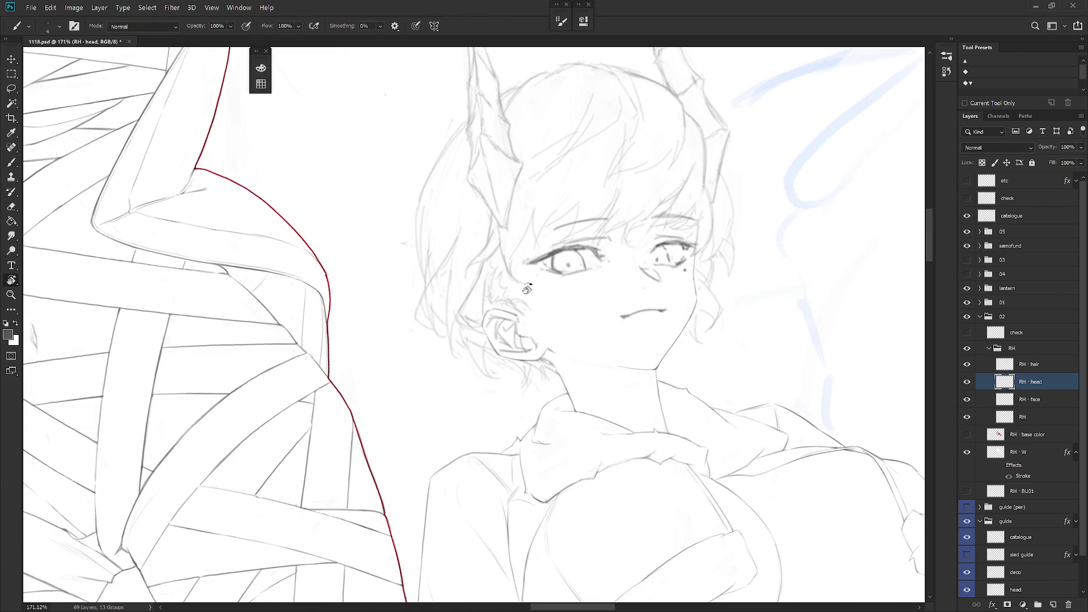
left_click_drag(510, 295, 496, 333)
key("e")
key("b")
left_click_drag(513, 367, 624, 450)
key("e")
key("b")
key("e")
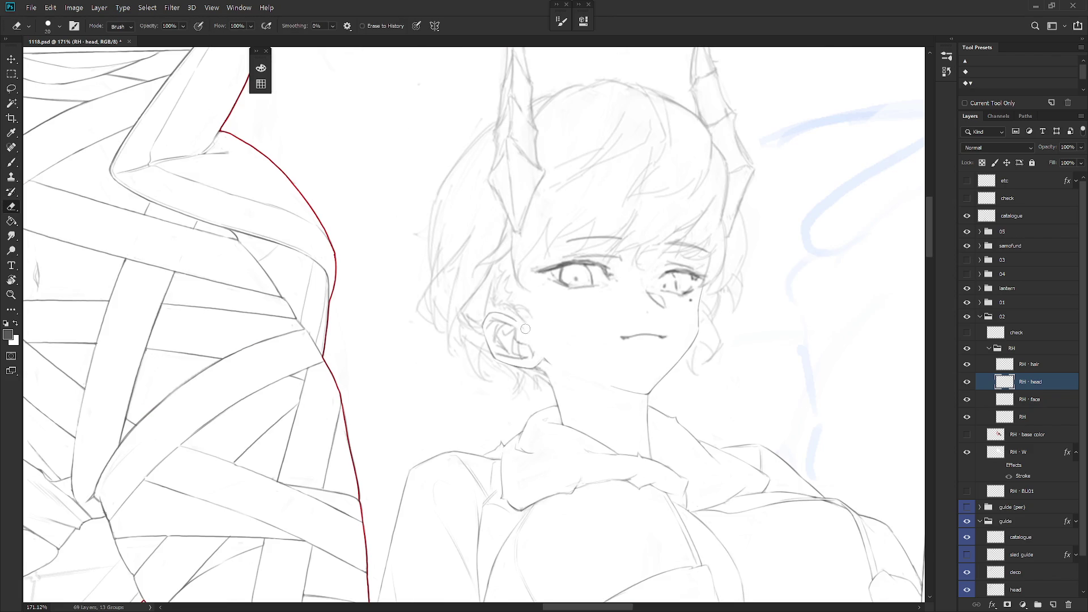
key("b")
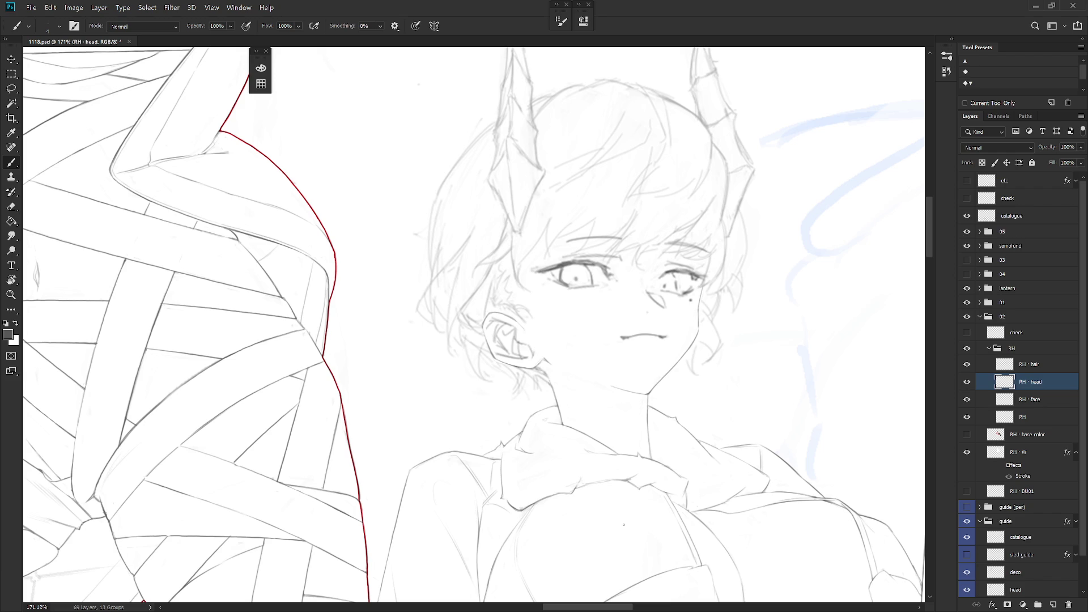
key("e")
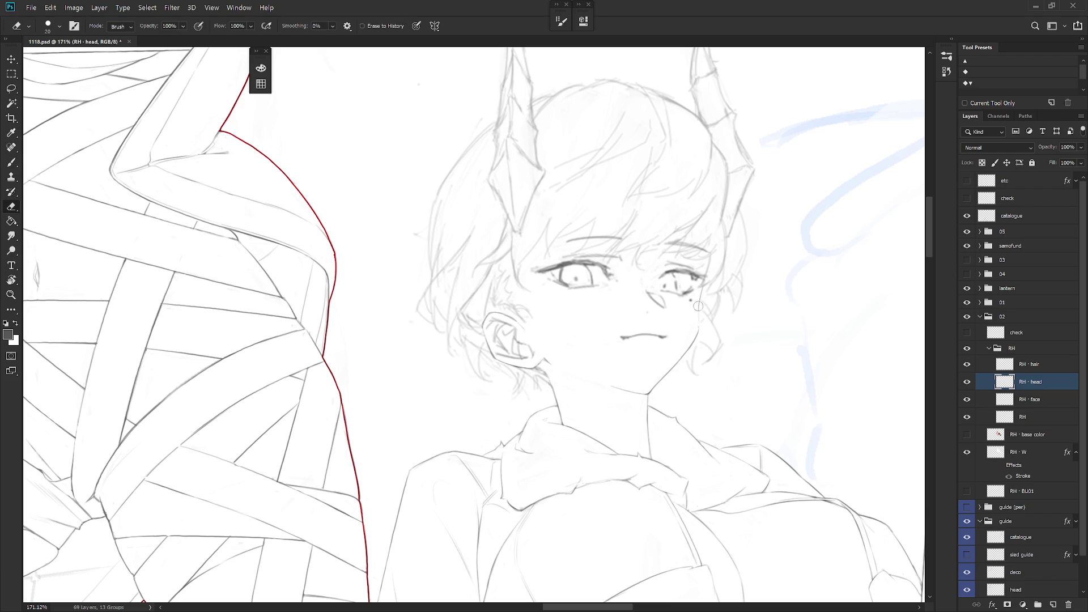
key("b")
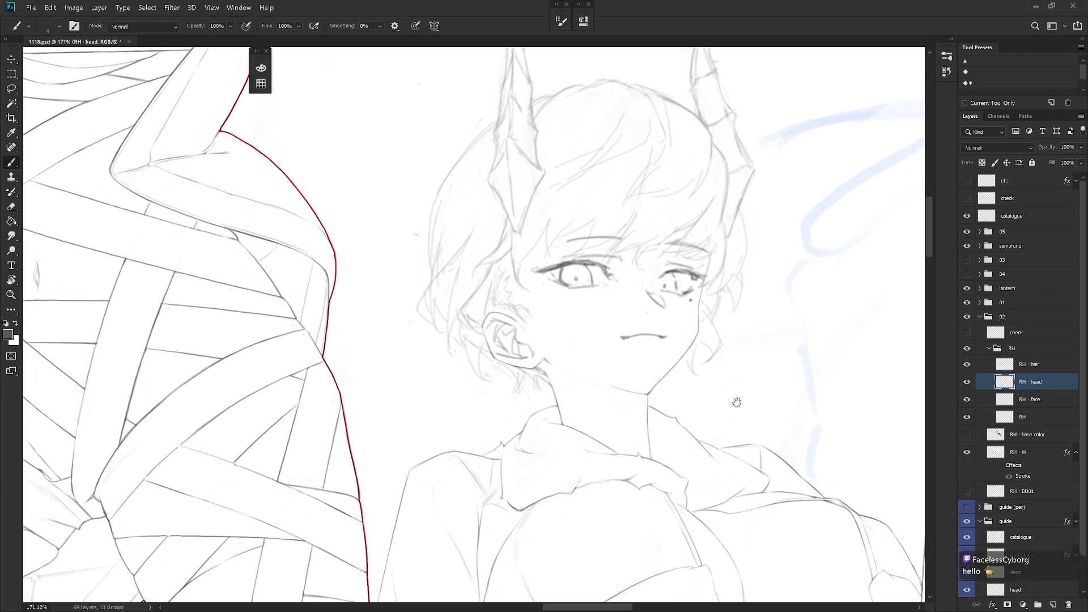
scroll(735, 403, "down", 5)
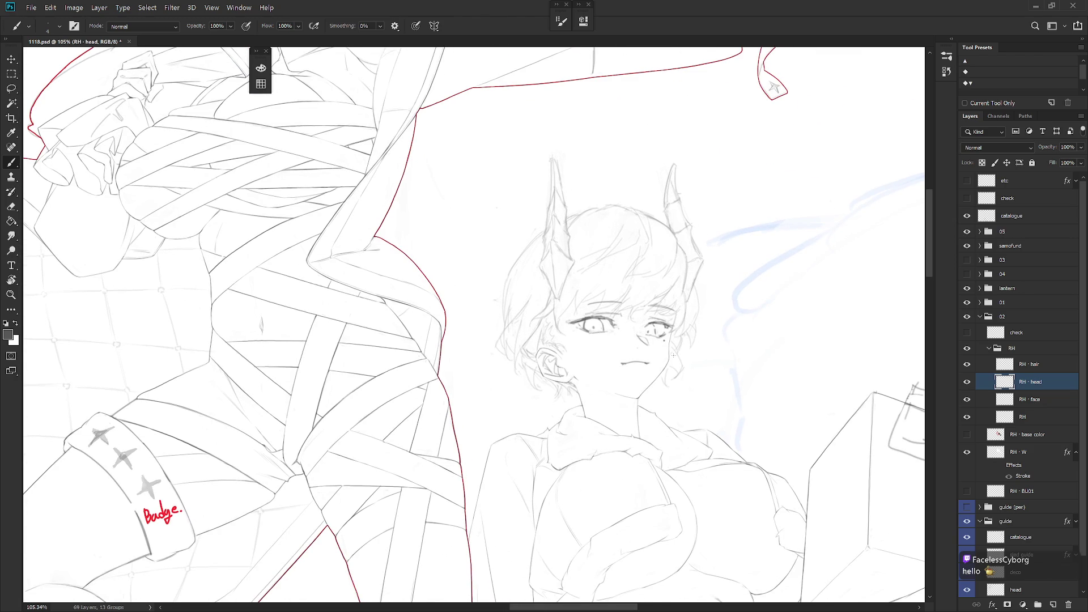
key("alt+bracketright")
key("e")
scroll(567, 245, "up", 5)
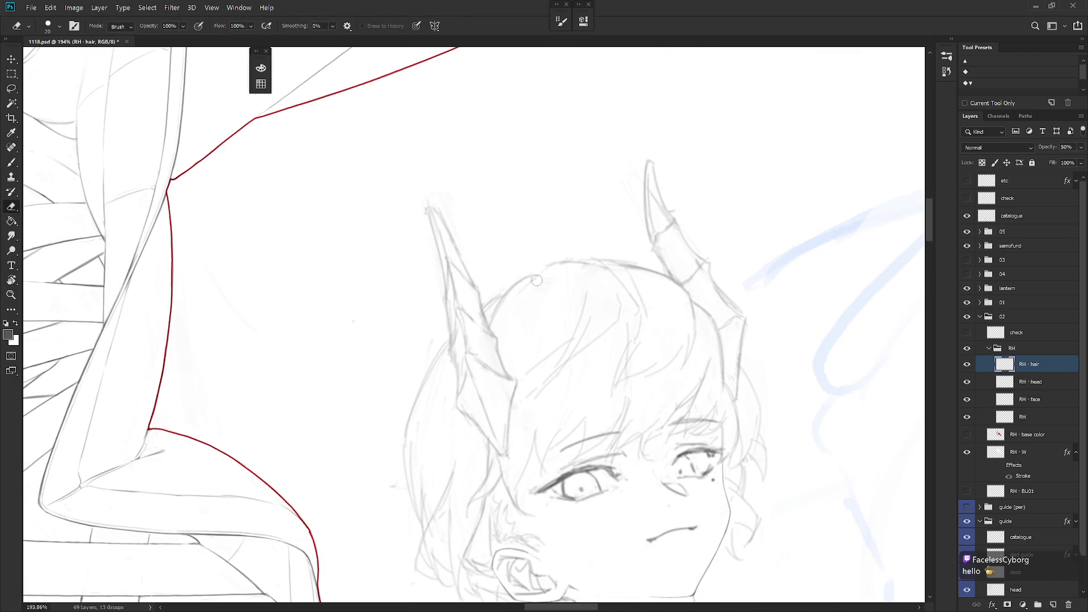
Step: Tilt the view and lasso a trial section of the hair sketch
key("r")
left_click_drag(592, 256, 527, 195)
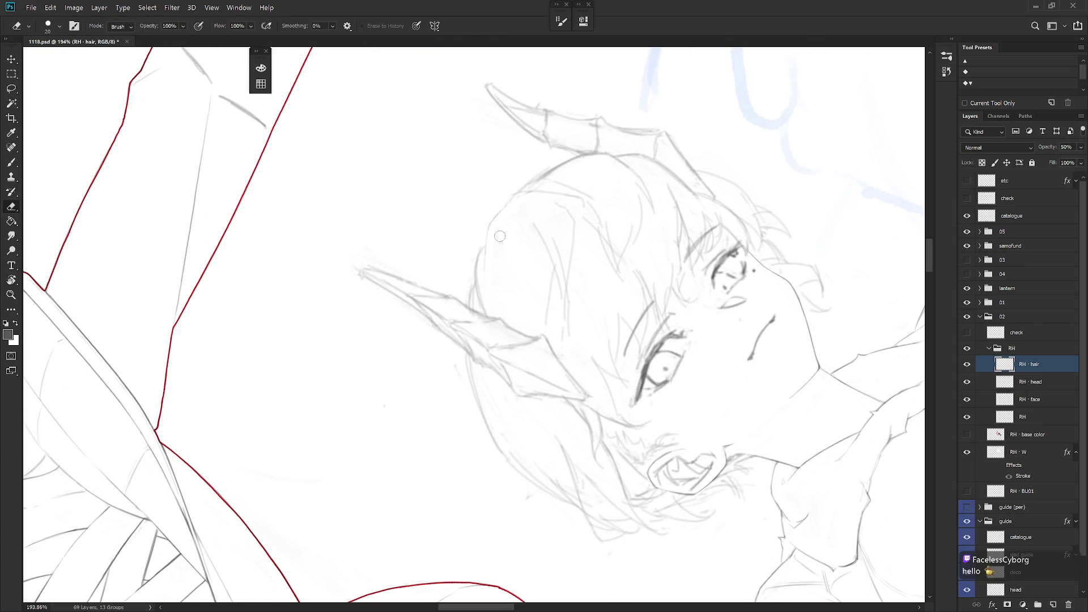
key("l")
mouse_move(542, 326)
left_mouse_down()
mouse_move(552, 272)
mouse_move(545, 201)
mouse_move(499, 243)
mouse_move(499, 295)
left_mouse_up()
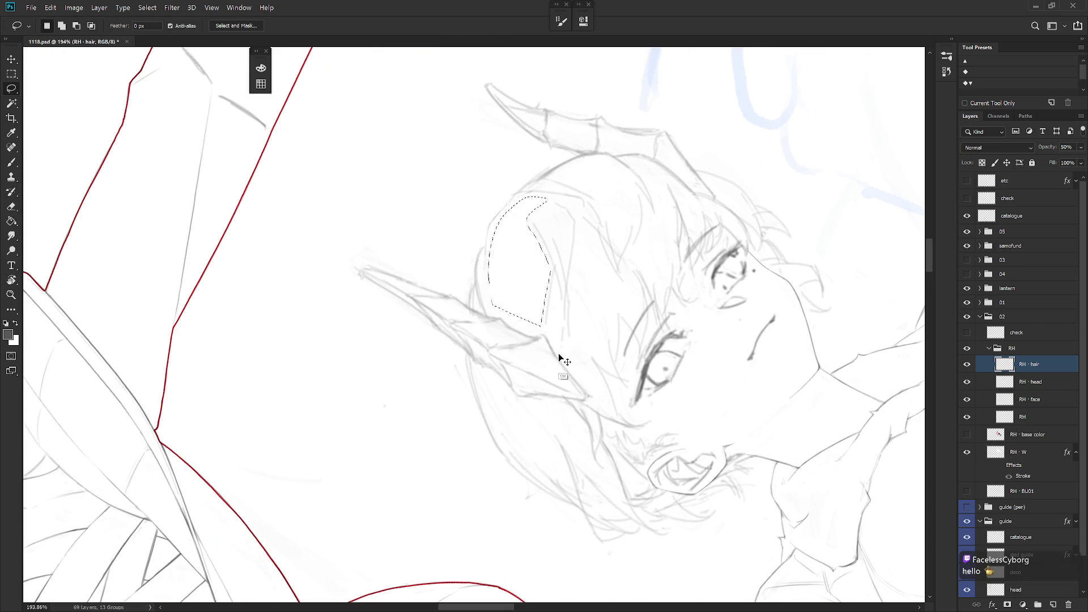
scroll(567, 357, "down", 3)
key("r")
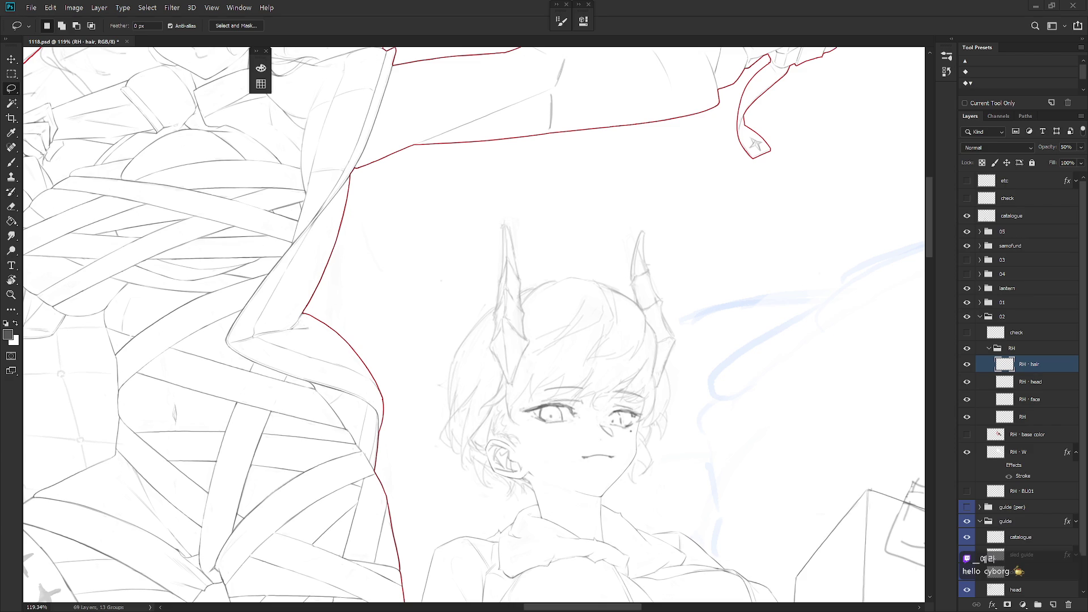
Step: Lasso the right and left horns and copy them to a new layer with Ctrl+J
scroll(673, 345, "up", 3)
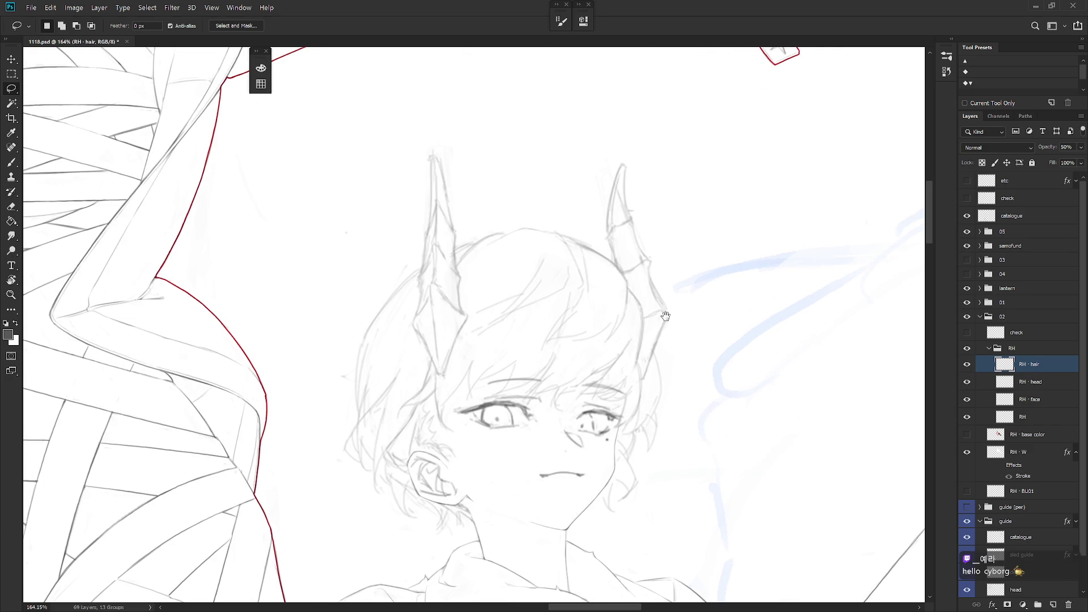
mouse_move(606, 250)
left_mouse_down()
mouse_move(644, 306)
mouse_move(644, 385)
mouse_move(705, 202)
mouse_move(604, 244)
left_mouse_up()
left_click_drag(518, 272, 567, 273)
mouse_move(516, 217)
left_mouse_down()
mouse_move(454, 159)
mouse_move(470, 271)
mouse_move(462, 339)
mouse_move(492, 383)
mouse_move(519, 328)
mouse_move(519, 273)
mouse_move(502, 252)
mouse_move(517, 221)
left_mouse_up()
key("ctrl+j")
Step: Check the new layer's visibility and rename it 'RH · horn'
left_click(969, 365)
left_click(967, 365)
double_click(1030, 364)
type("RH · ")
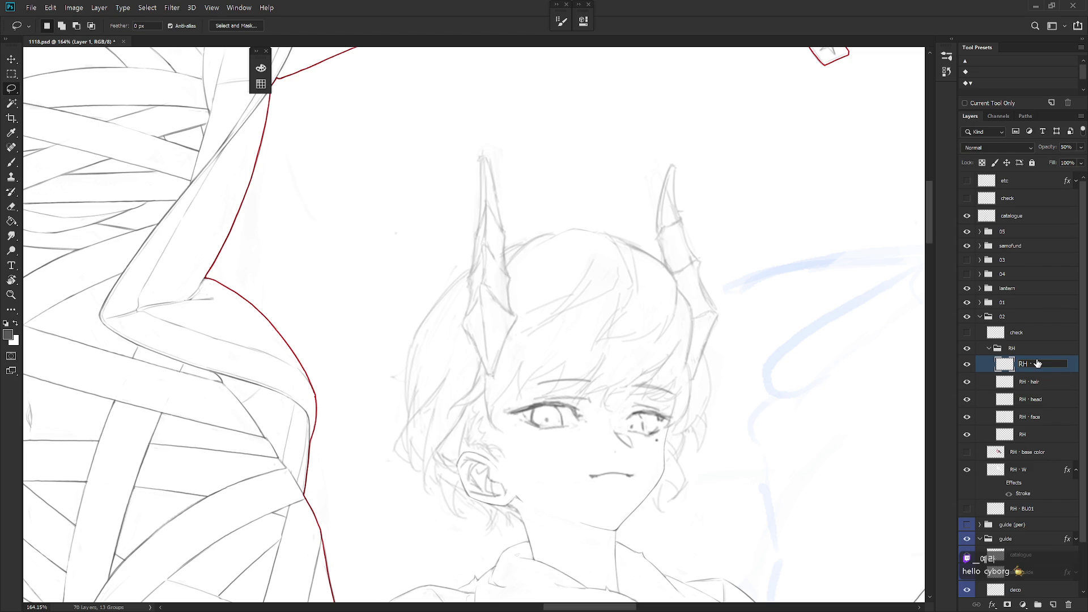
type("horn")
key("Return")
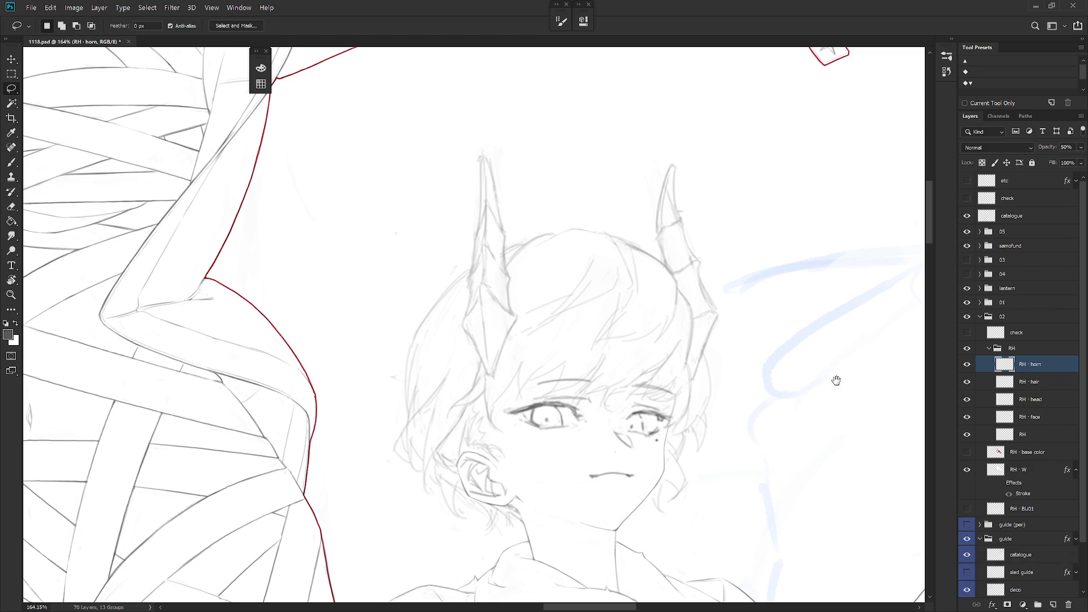
Step: Begin touching up the horn lines, alternating eraser and brush
scroll(656, 318, "right", 3)
scroll(551, 133, "down", 2)
key("e")
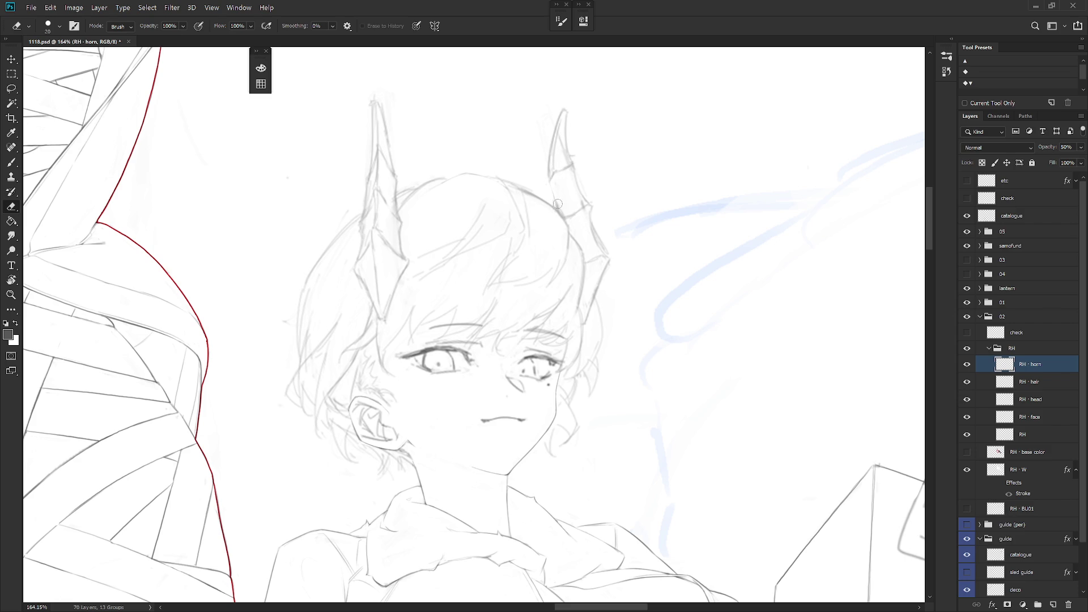
key("b")
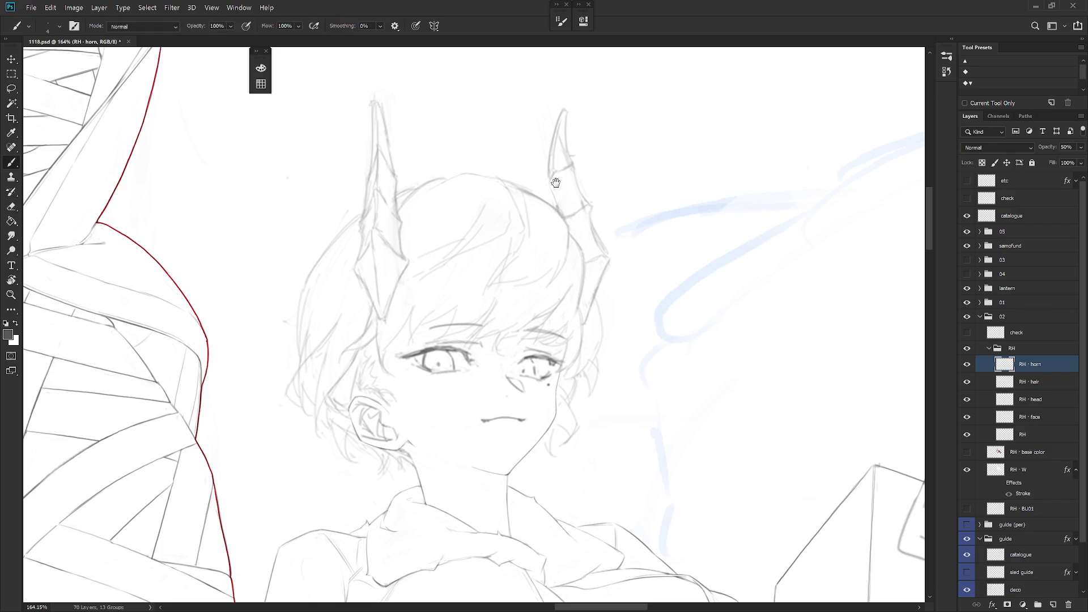
scroll(554, 184, "up", 2)
key("e")
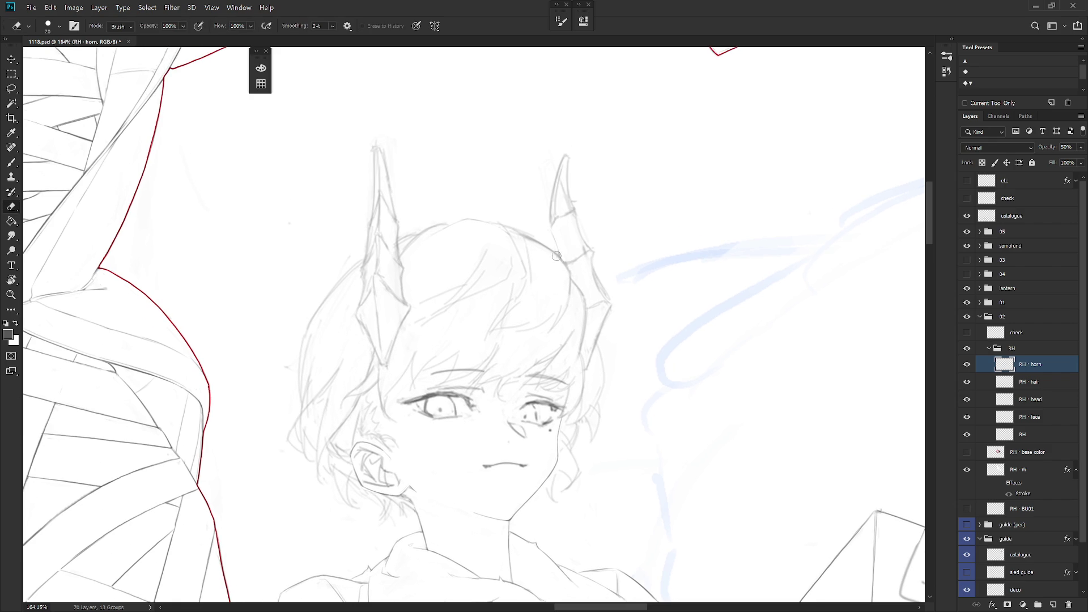
key("b")
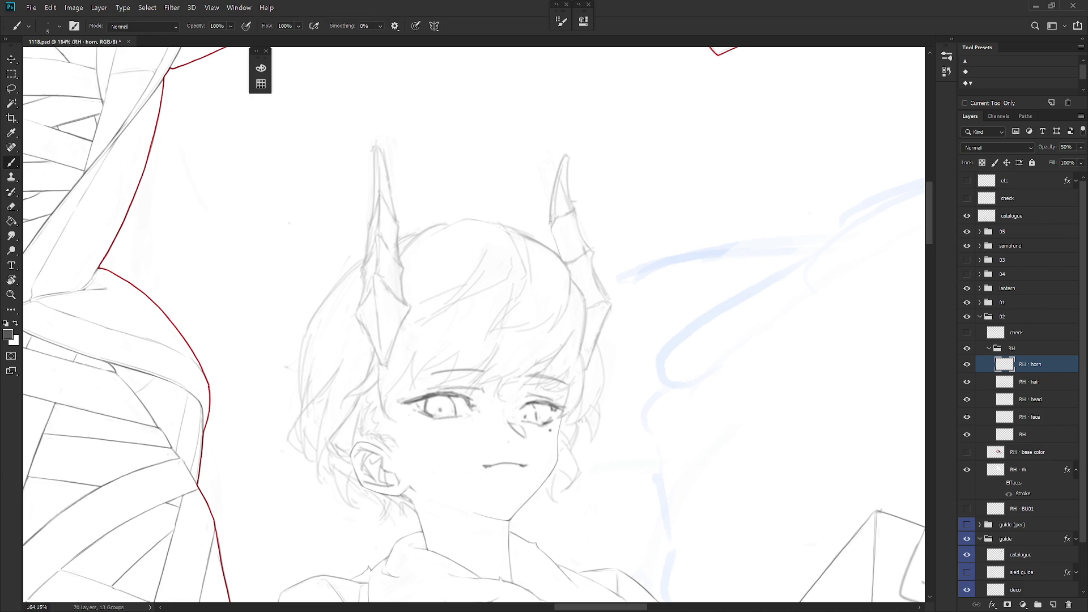
Step: Erase extra sketch strokes along the right horn's edge, tilting the view as needed
key("e")
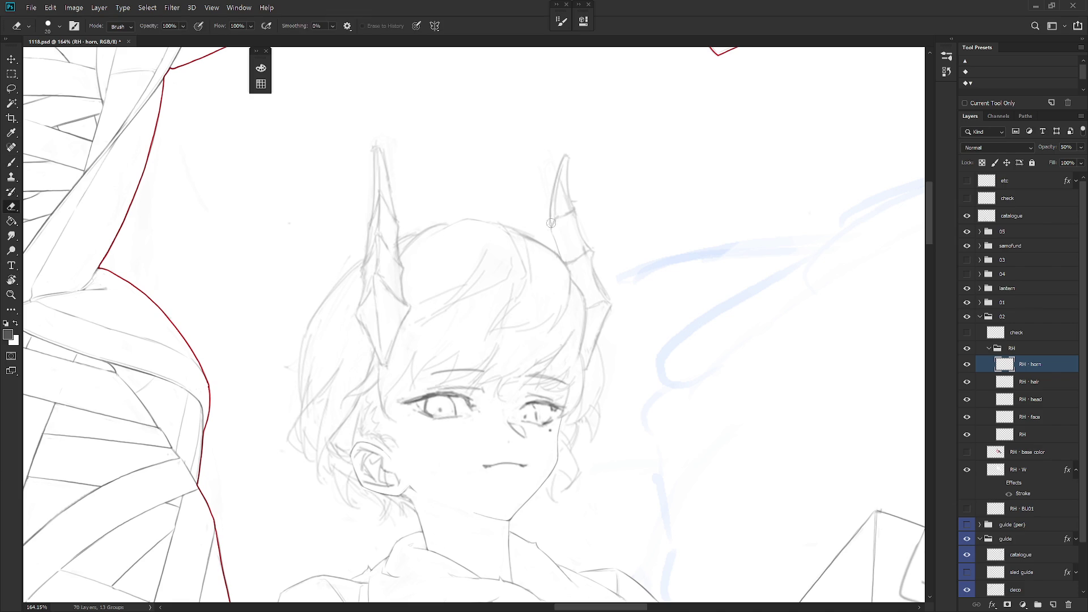
left_click_drag(563, 165, 556, 214)
key("b")
key("r")
mouse_move(577, 207)
left_mouse_down()
mouse_move(590, 219)
mouse_move(539, 242)
left_mouse_up()
key("e")
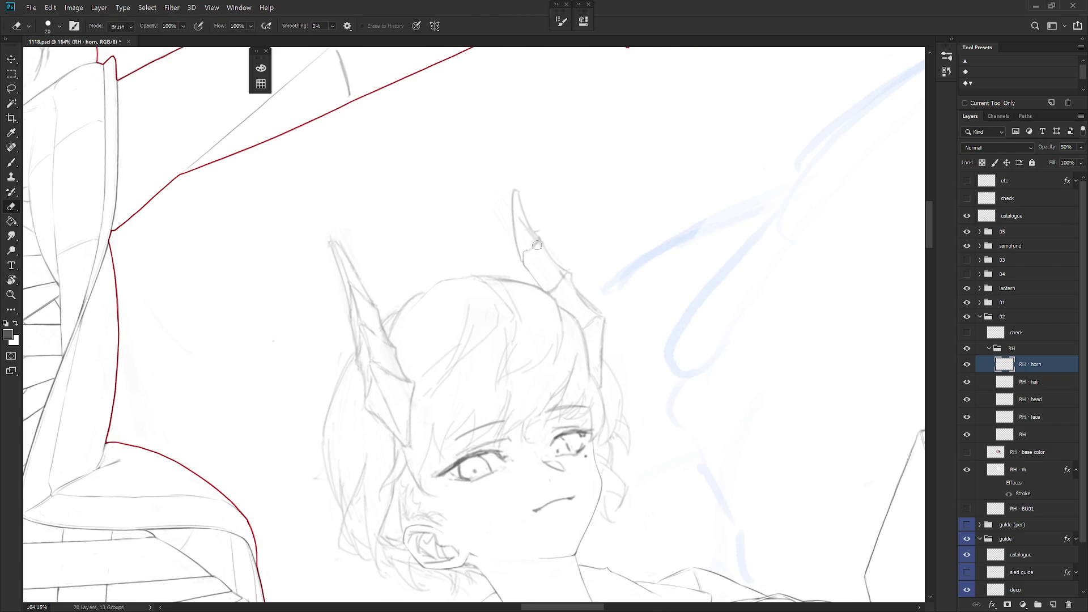
key("b")
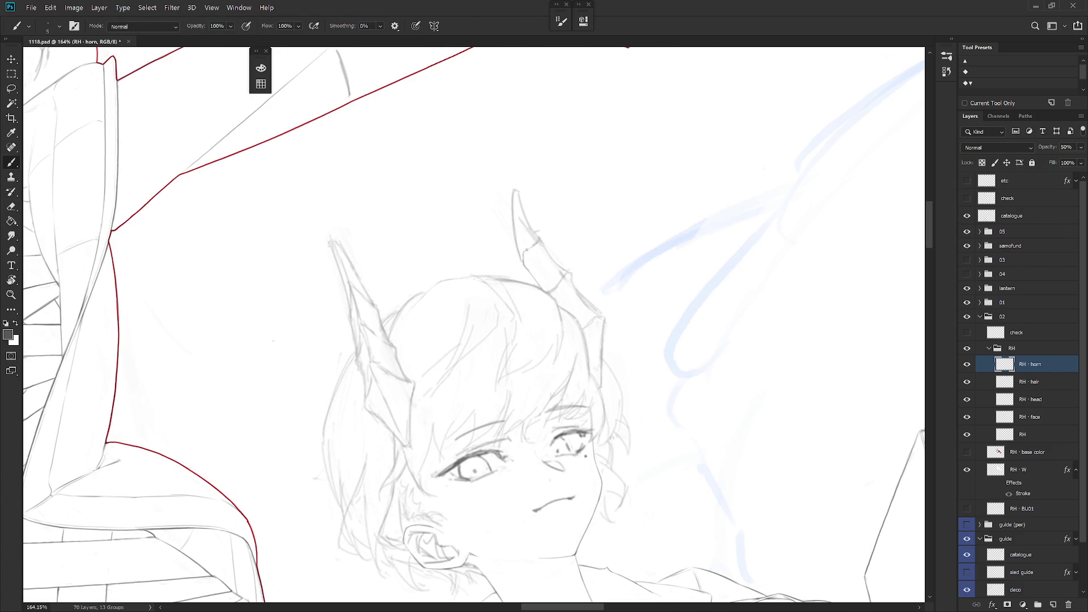
key("r")
left_click_drag(565, 232, 566, 224)
key("e")
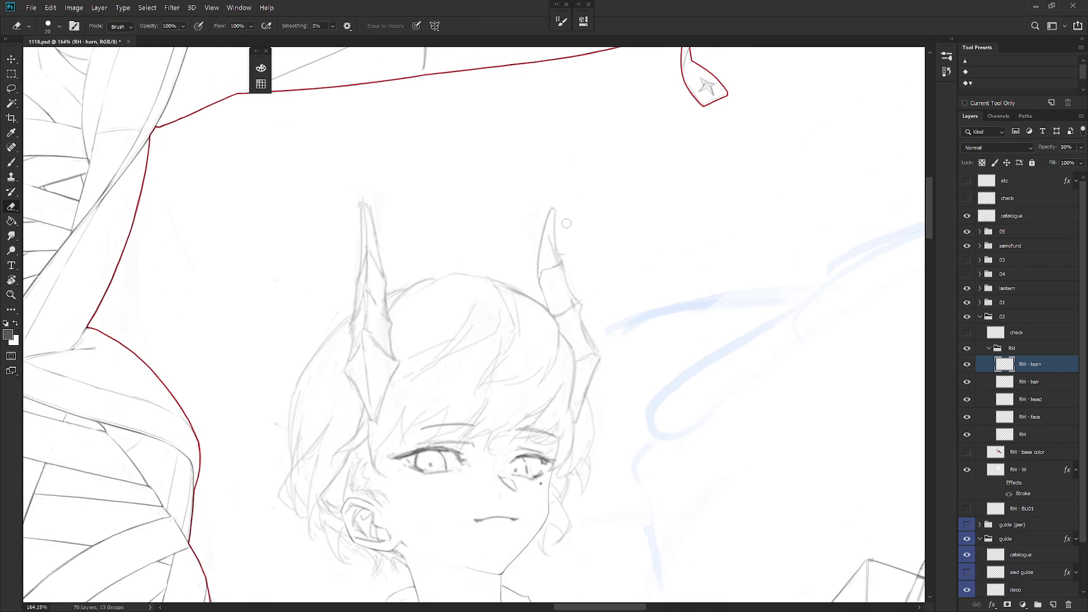
key("b")
Step: Erase the old right edge of the horn tip and redraw it, undoing failed strokes
left_click_drag(545, 252, 541, 264)
key("ctrl+z")
key("e")
mouse_move(550, 219)
left_mouse_down()
mouse_move(530, 238)
mouse_move(539, 250)
left_mouse_up()
key("b")
key("ctrl+z")
key("e")
left_click_drag(554, 216, 558, 259)
key("b")
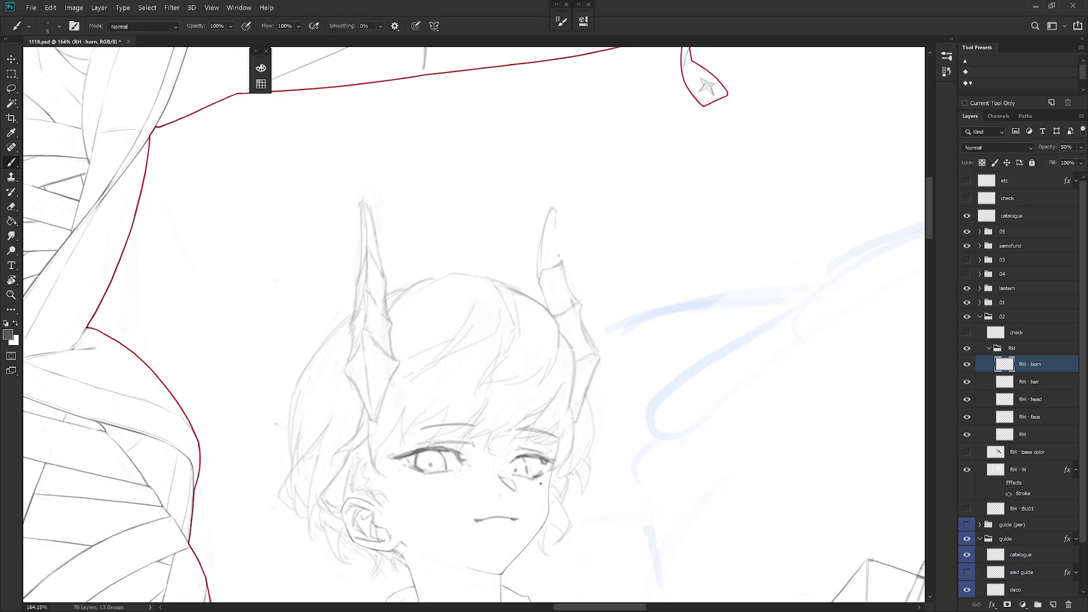
left_click_drag(554, 211, 562, 260)
Step: Thin the right horn tip's right edge with the eraser
key("e")
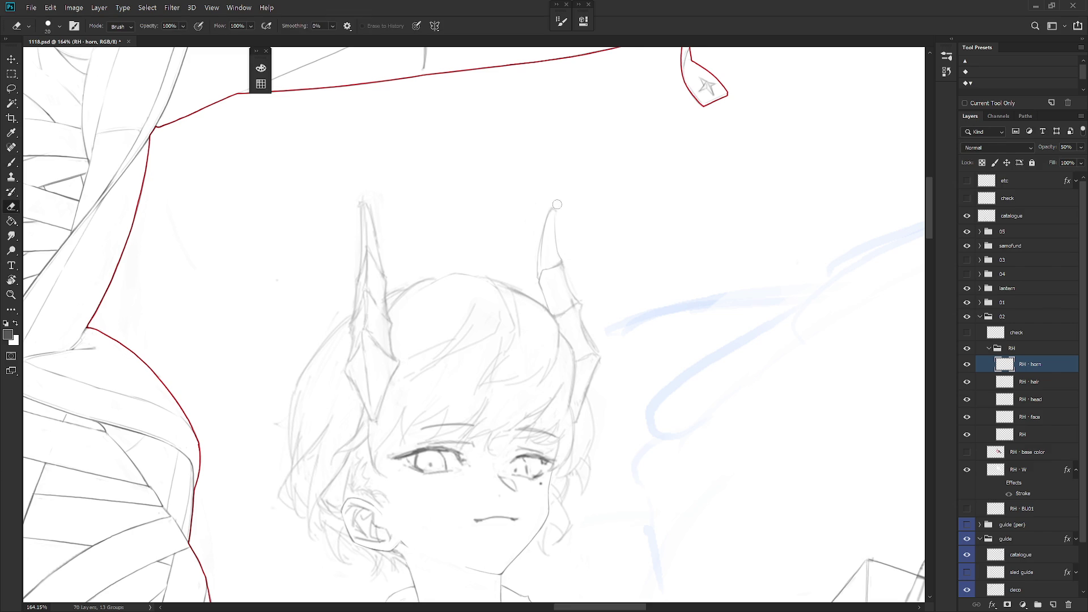
left_click_drag(553, 209, 549, 227)
key("b")
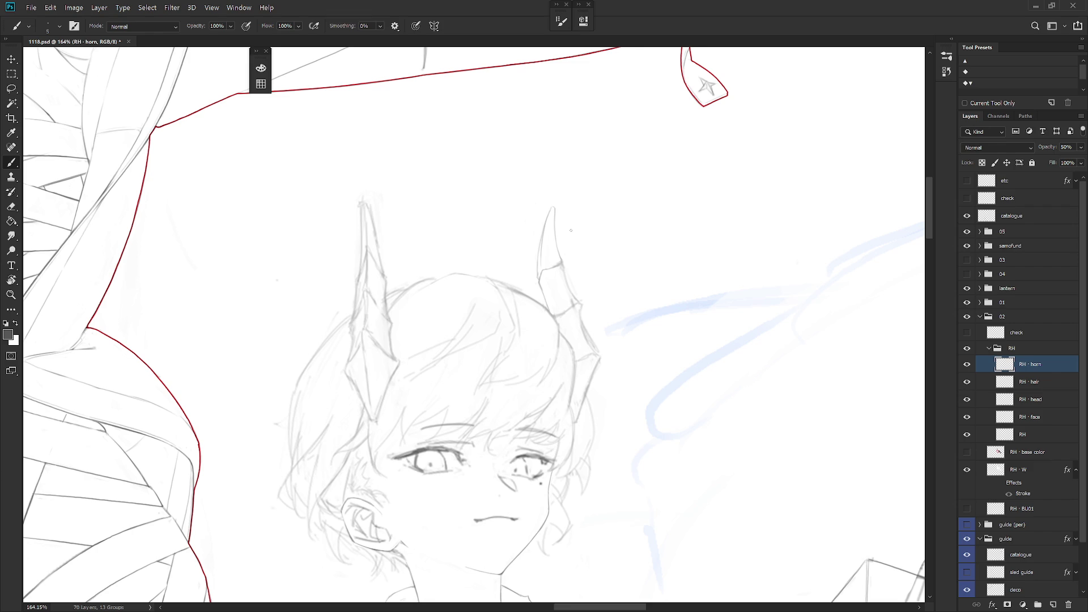
key("e")
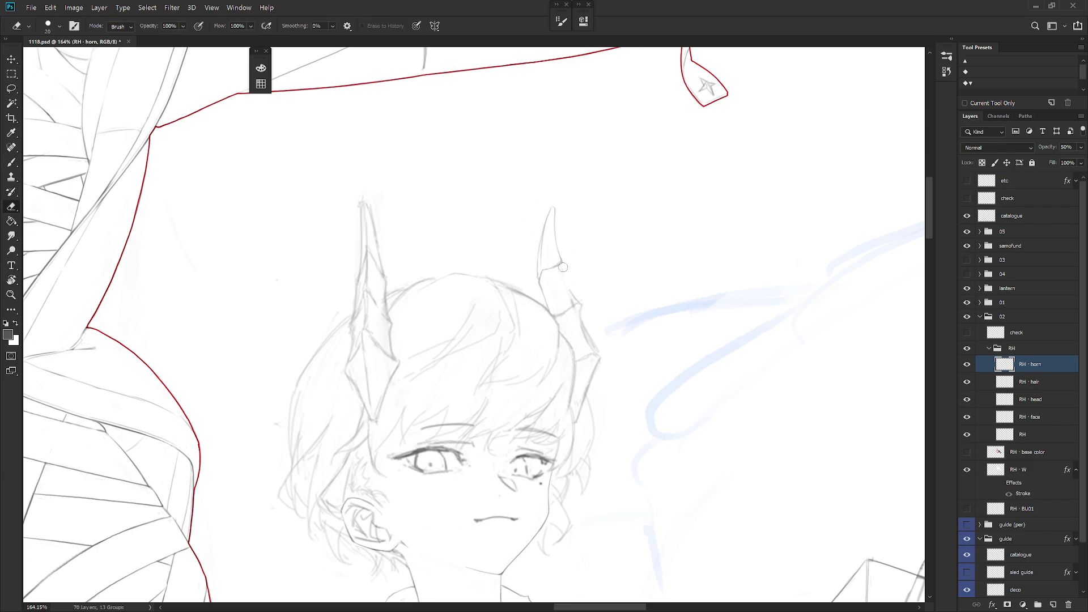
key("b")
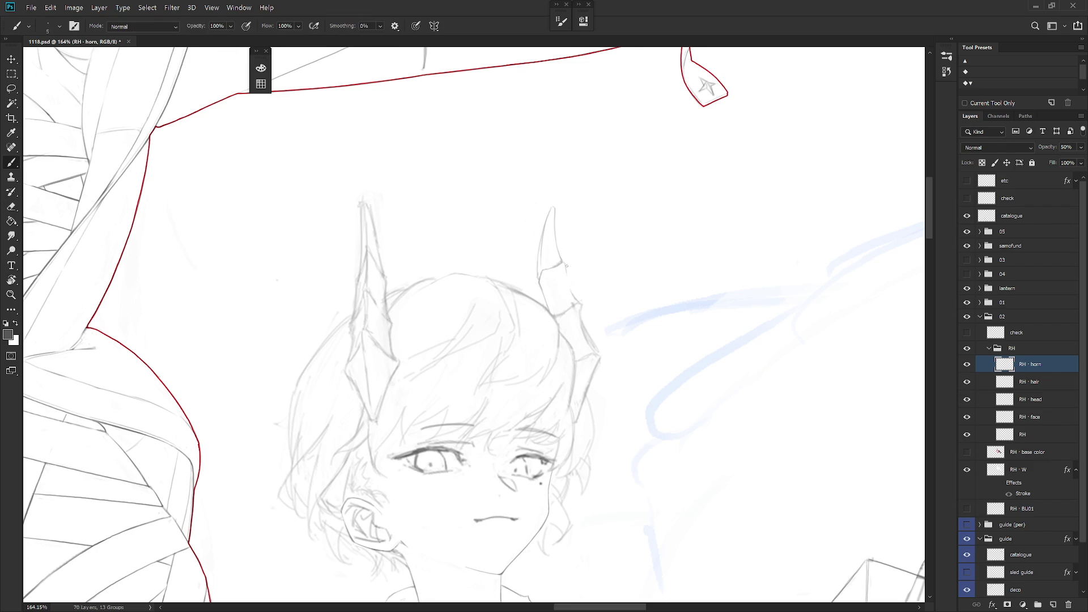
key("e")
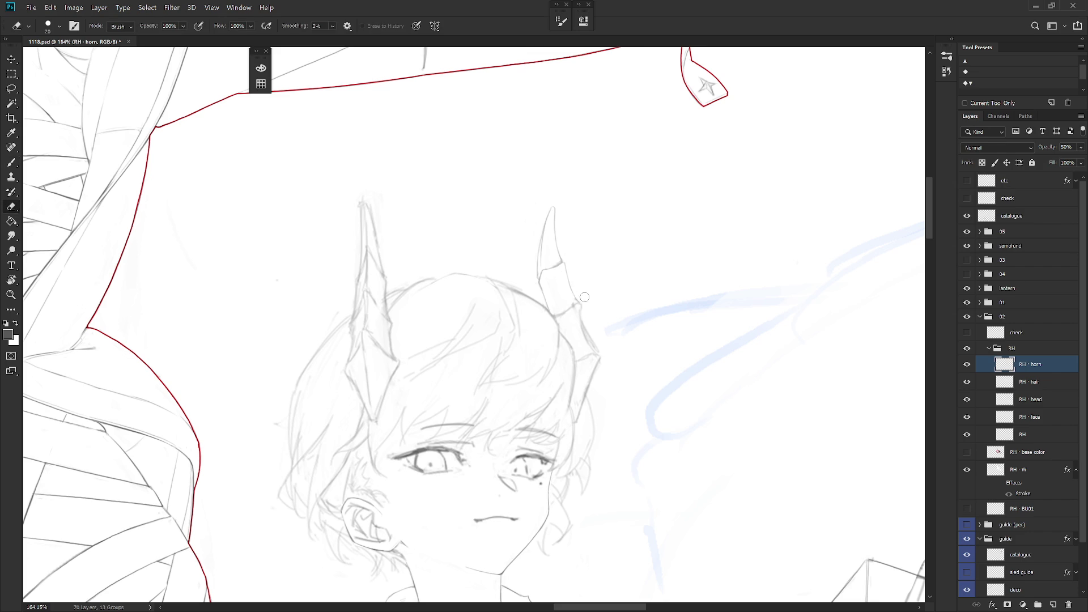
scroll(651, 297, "down", 5)
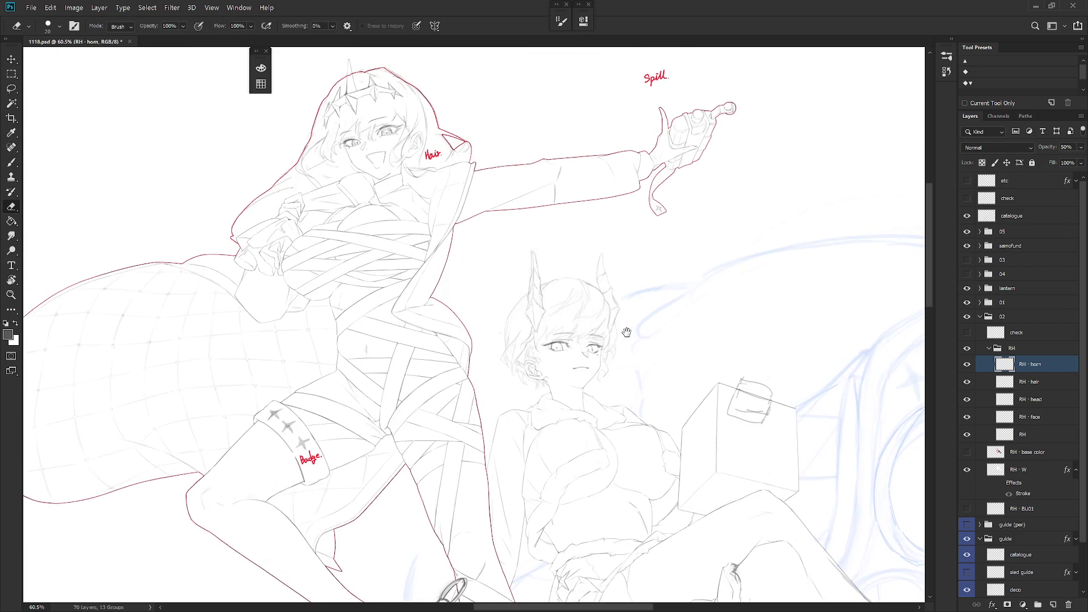
scroll(635, 337, "up", 5)
Step: Keep refining the right horn's outline with alternating brush and eraser strokes
key("b")
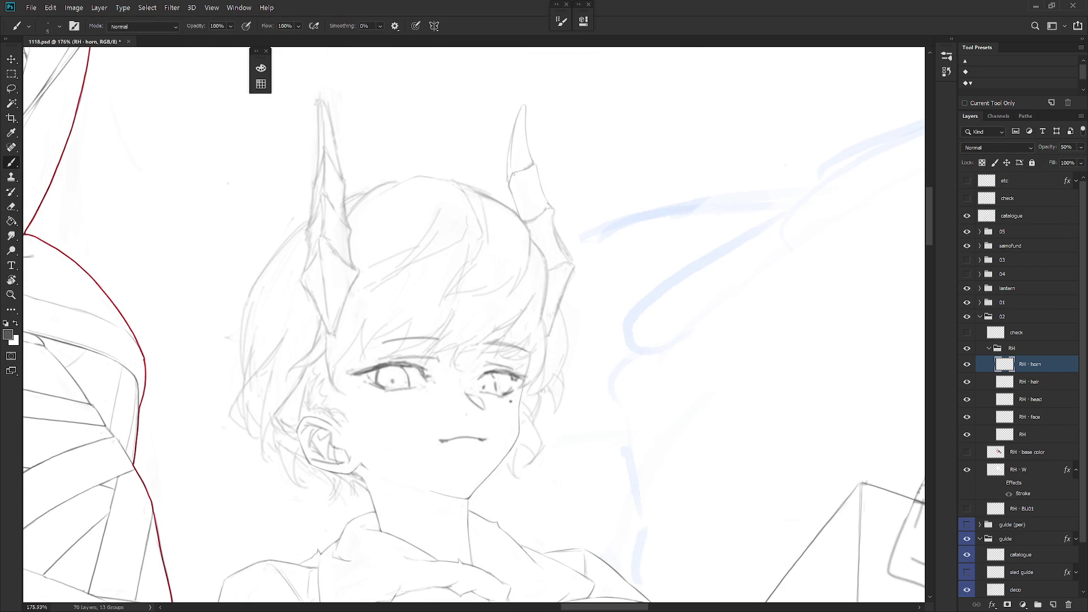
scroll(571, 217, "down", 1)
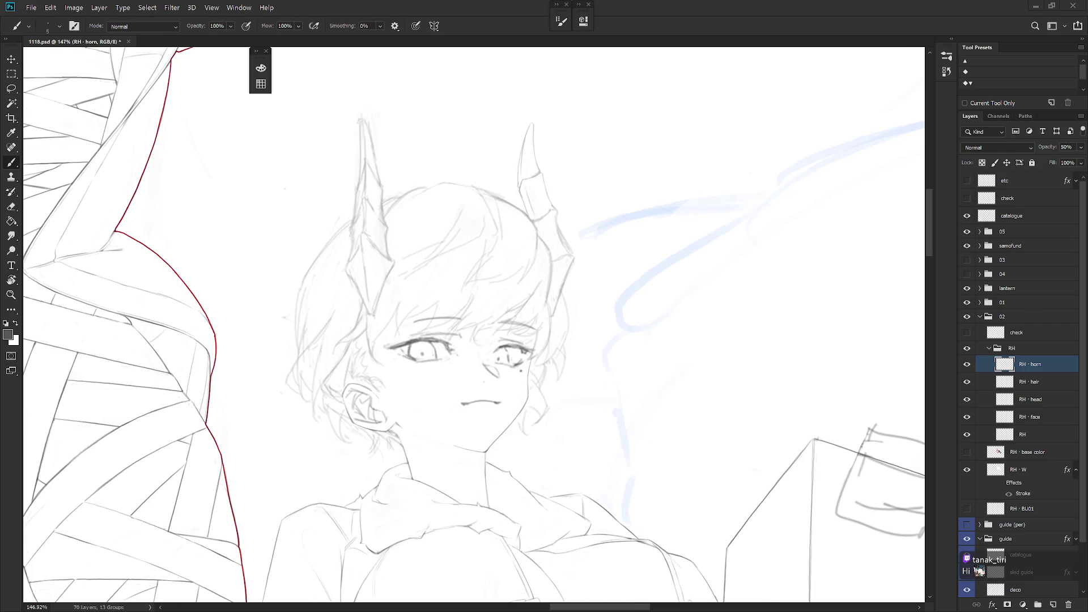
key("e")
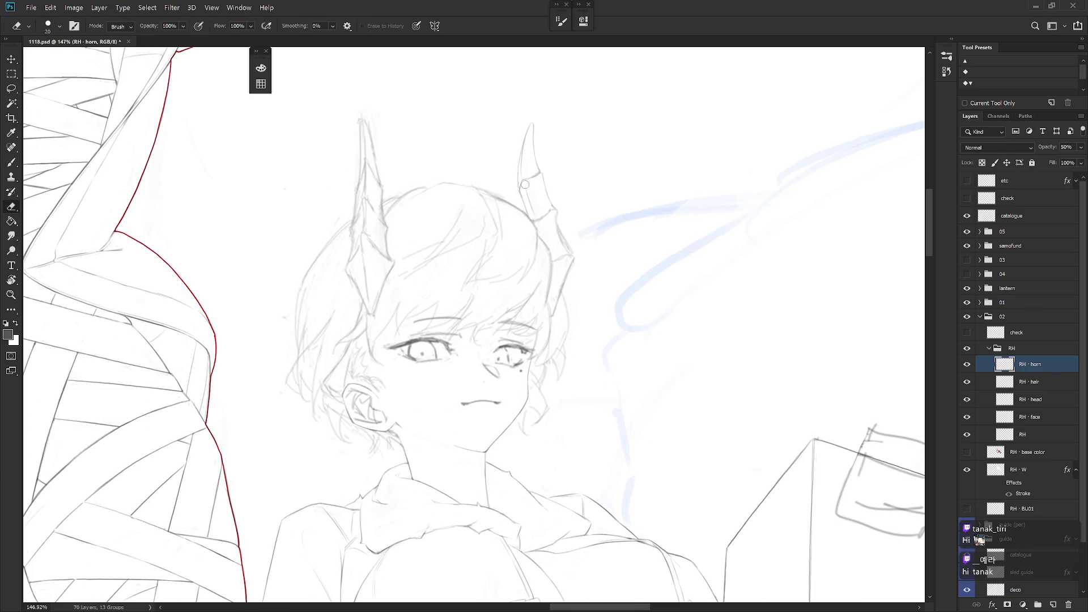
key("b")
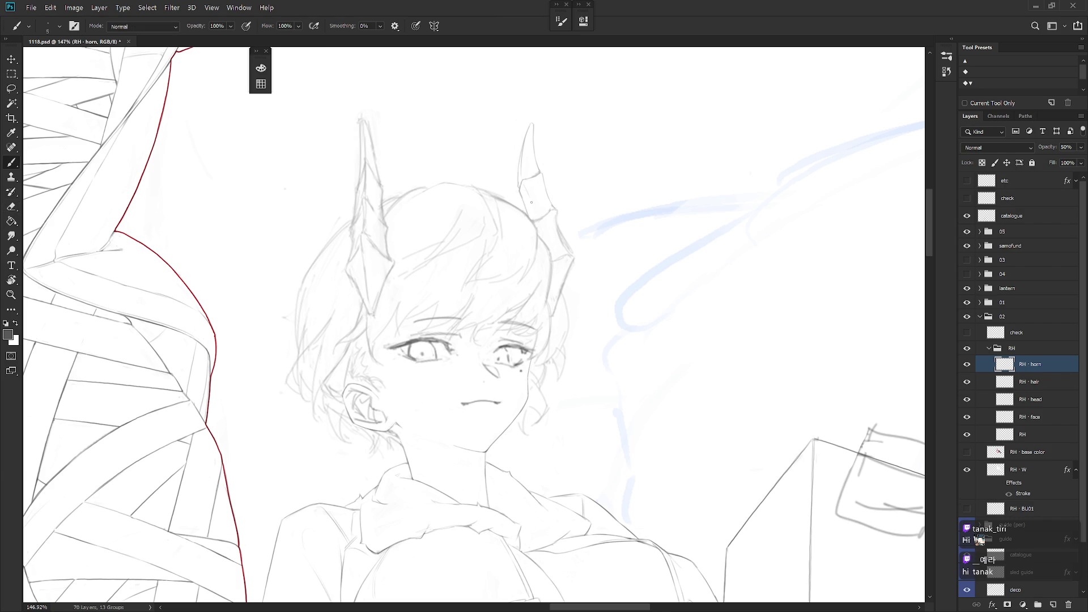
key("e")
key("b")
key("e")
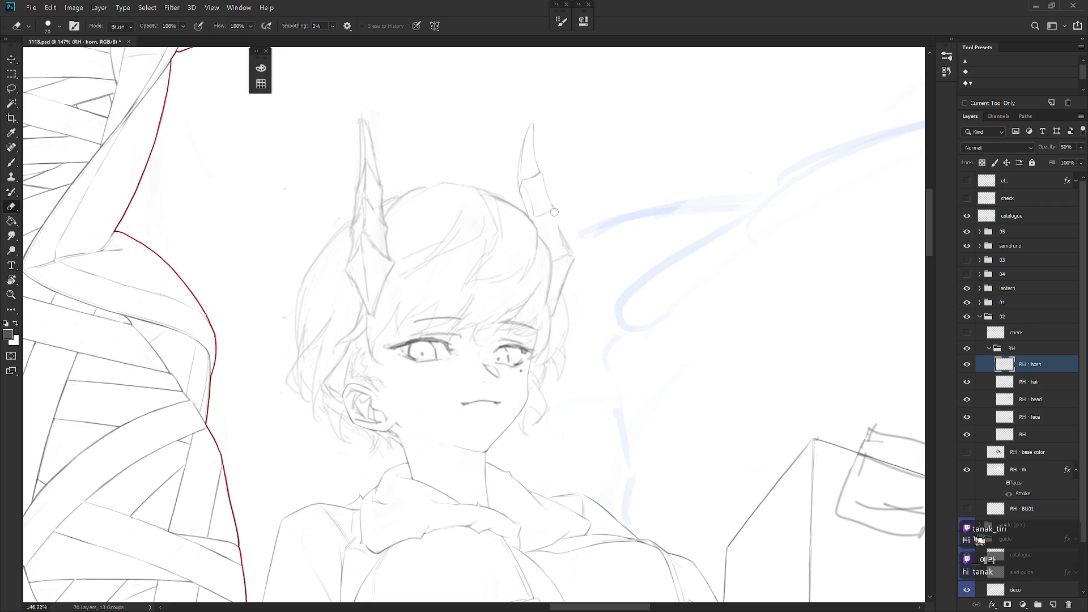
key("b")
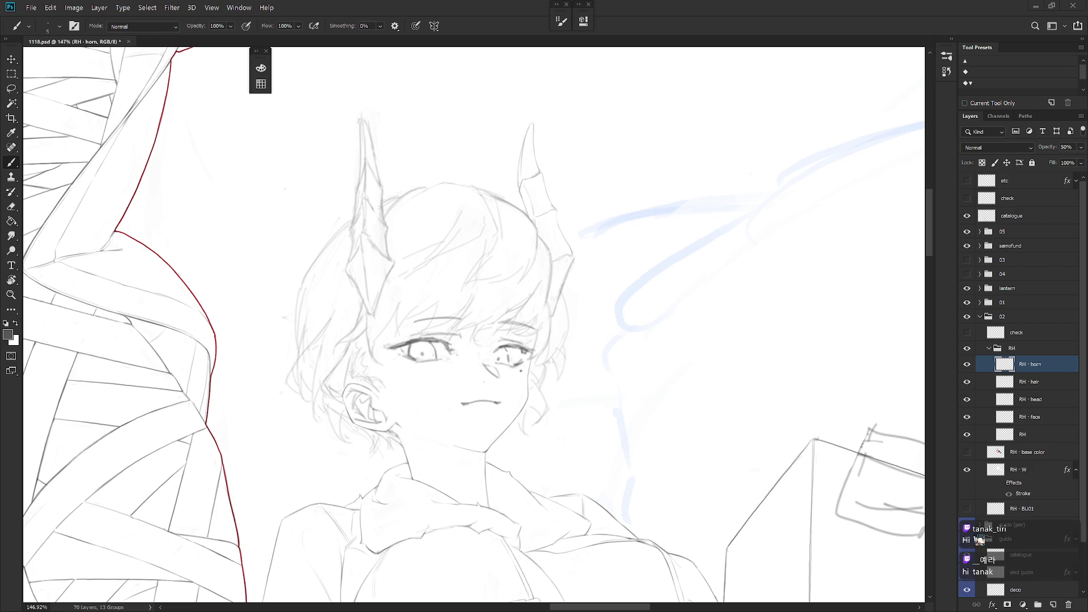
Step: Bring the area above the horns into view and rework the right horn's outer edge
left_click_drag(707, 318, 701, 380)
key("e")
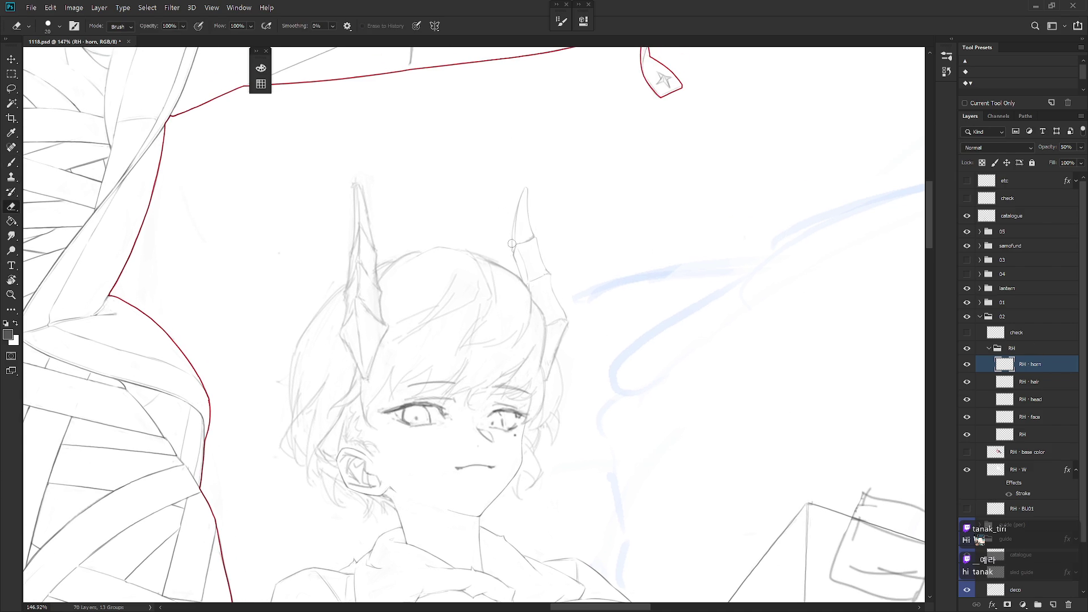
key("b")
key("e")
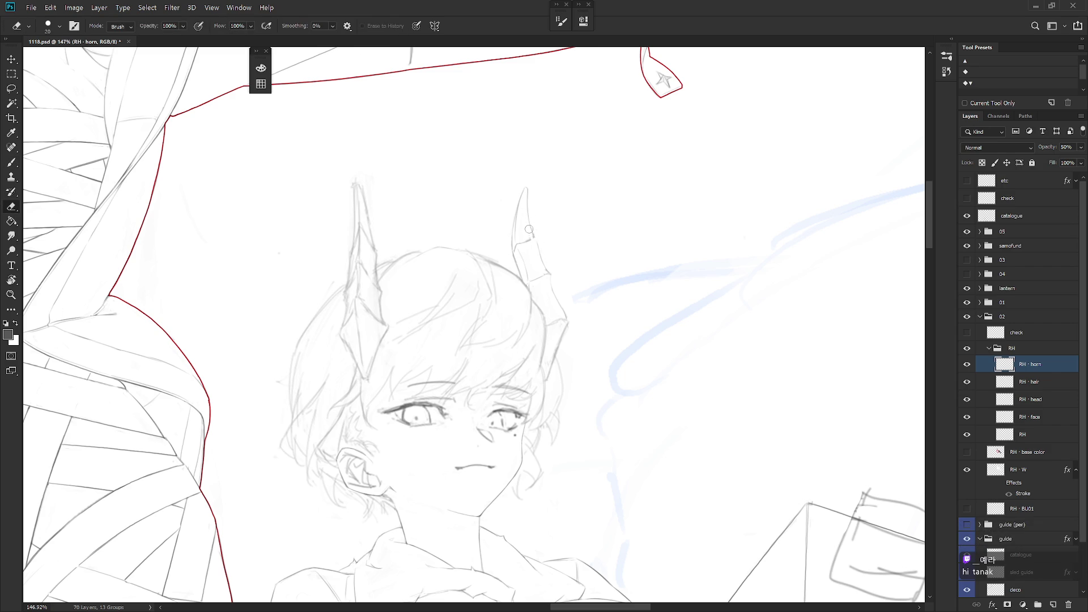
key("b")
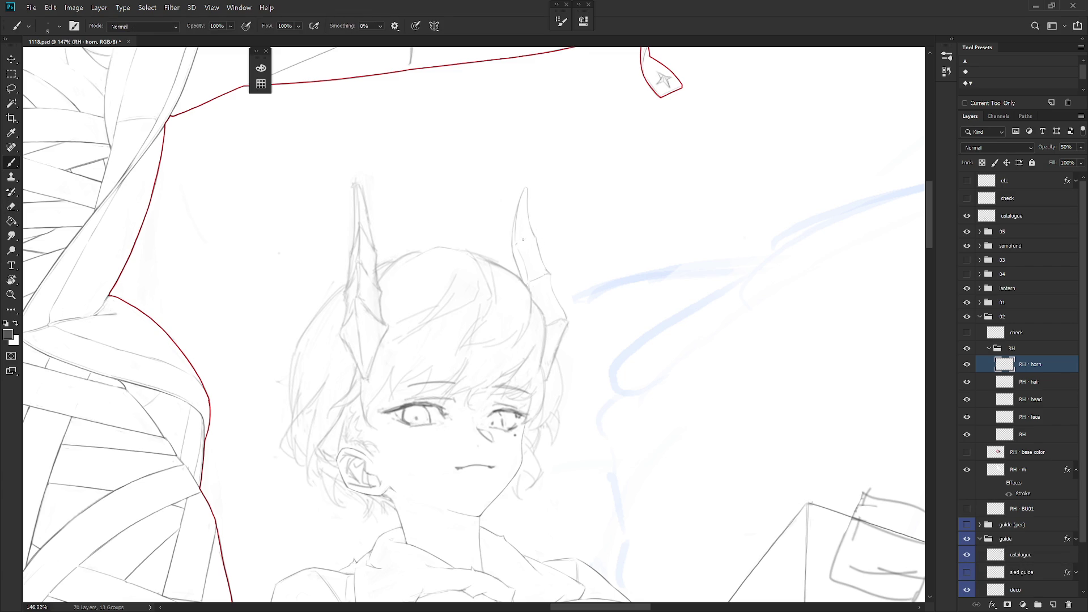
key("e")
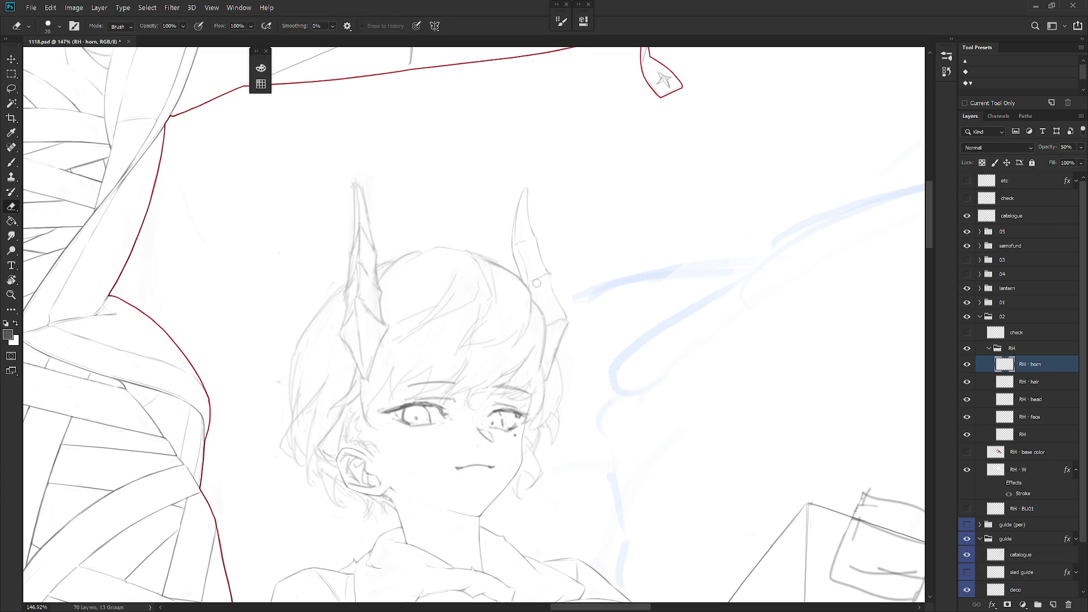
key("b")
Step: Erase stray horn lines and blend the right horn's edge into the hairline
key("e")
key("b")
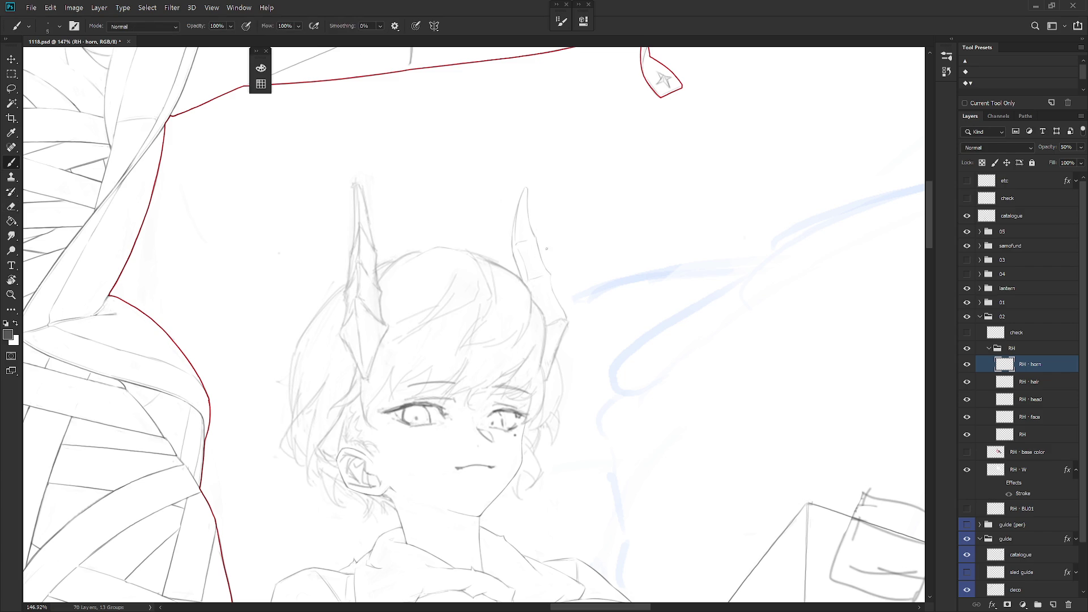
key("e")
key("b")
key("e")
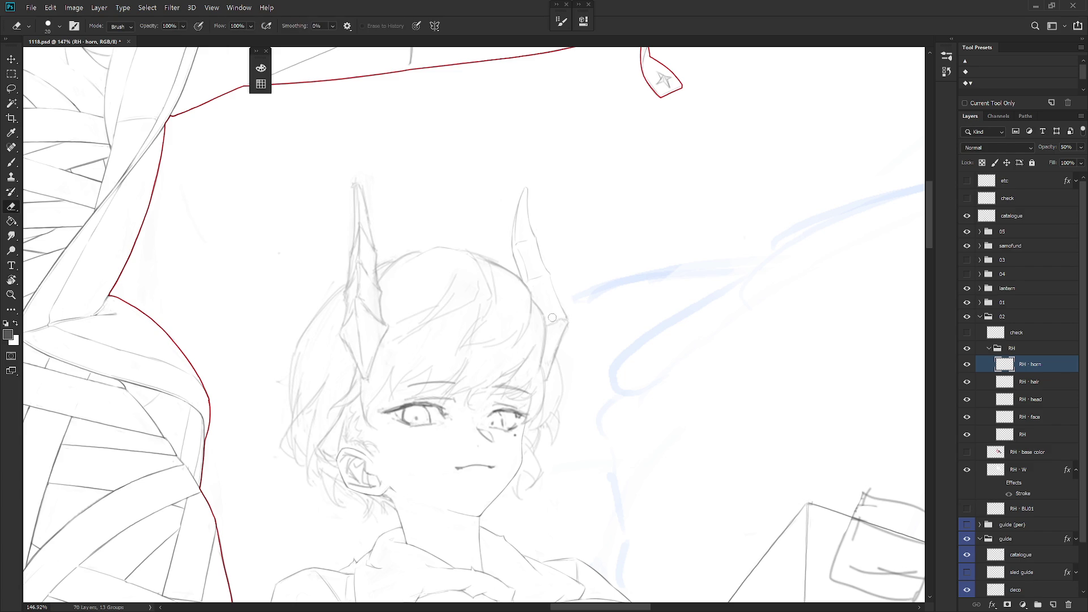
key("b")
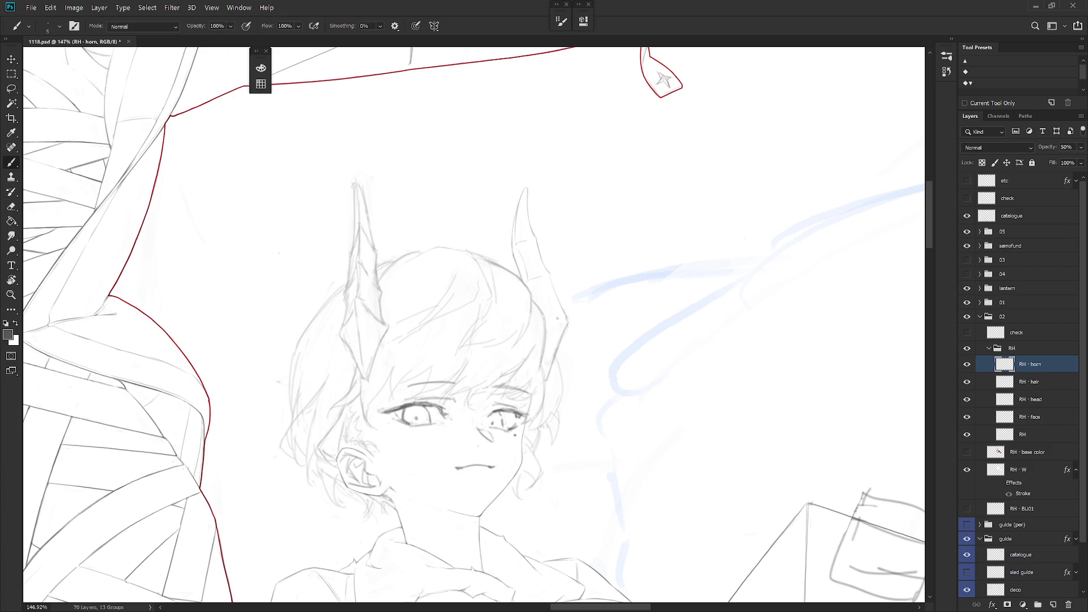
key("e")
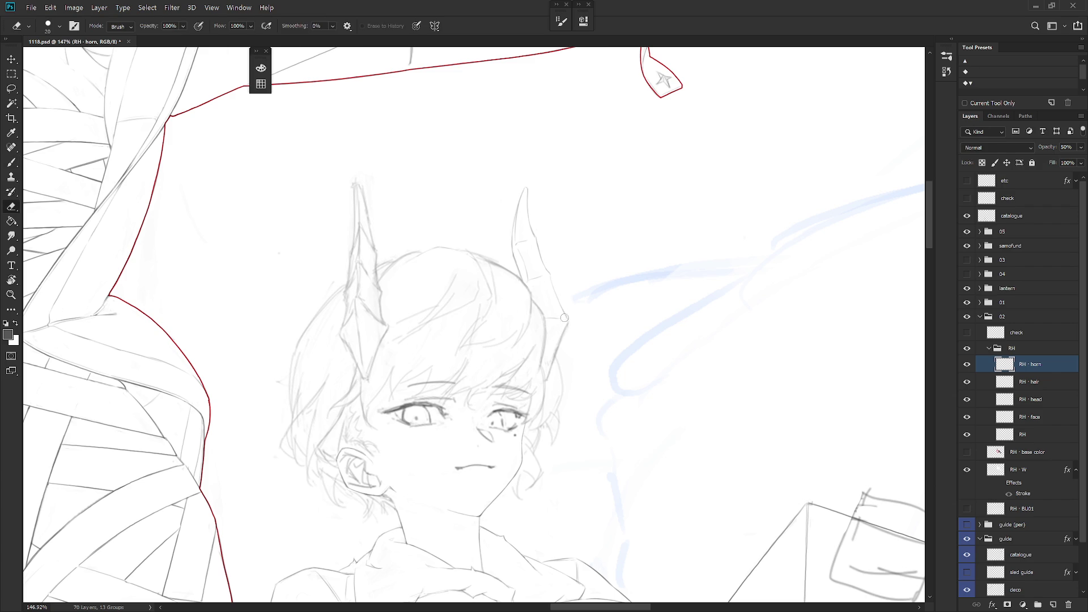
Step: Rotate the view around the right horn and erase the stray sketch line below its tip
key("b")
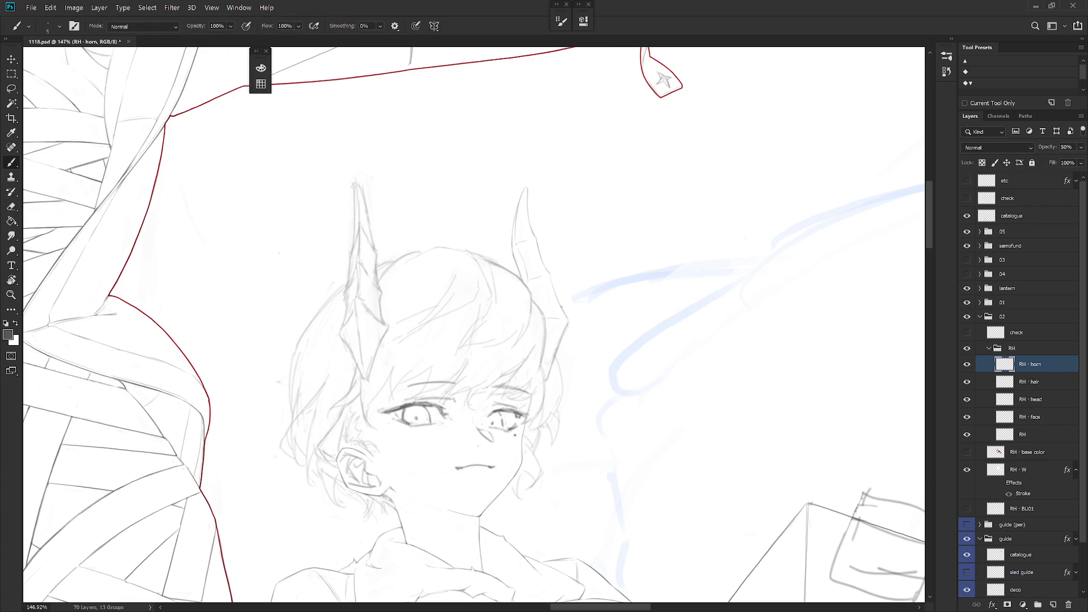
key("r")
mouse_move(600, 369)
left_mouse_down()
mouse_move(635, 287)
mouse_move(551, 255)
left_mouse_up()
key("e")
mouse_move(556, 311)
left_mouse_down()
mouse_move(555, 265)
mouse_move(556, 299)
left_mouse_up()
key("b")
key("e")
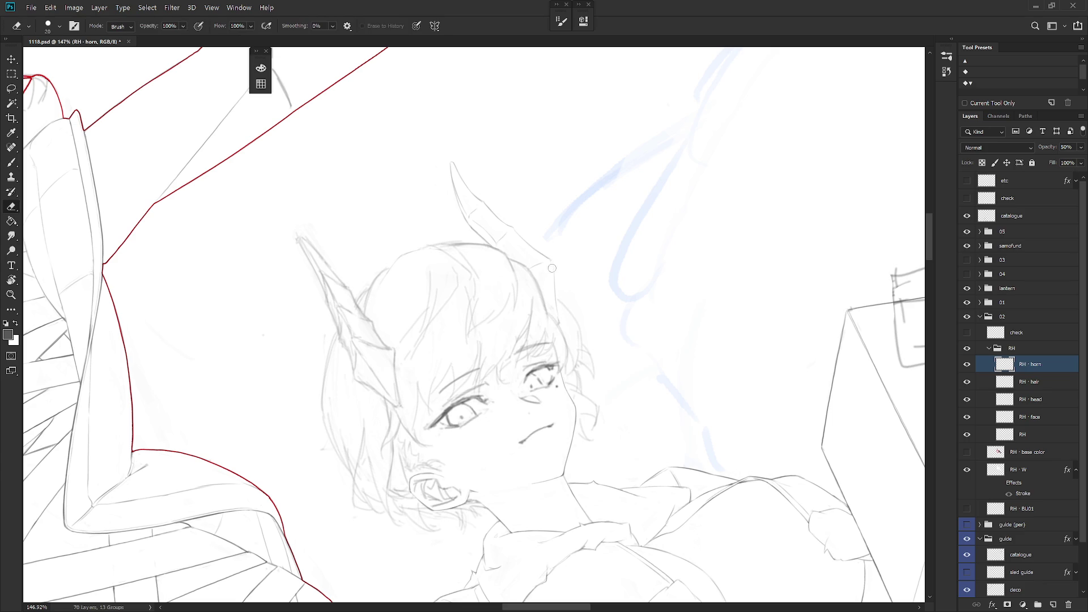
key("b")
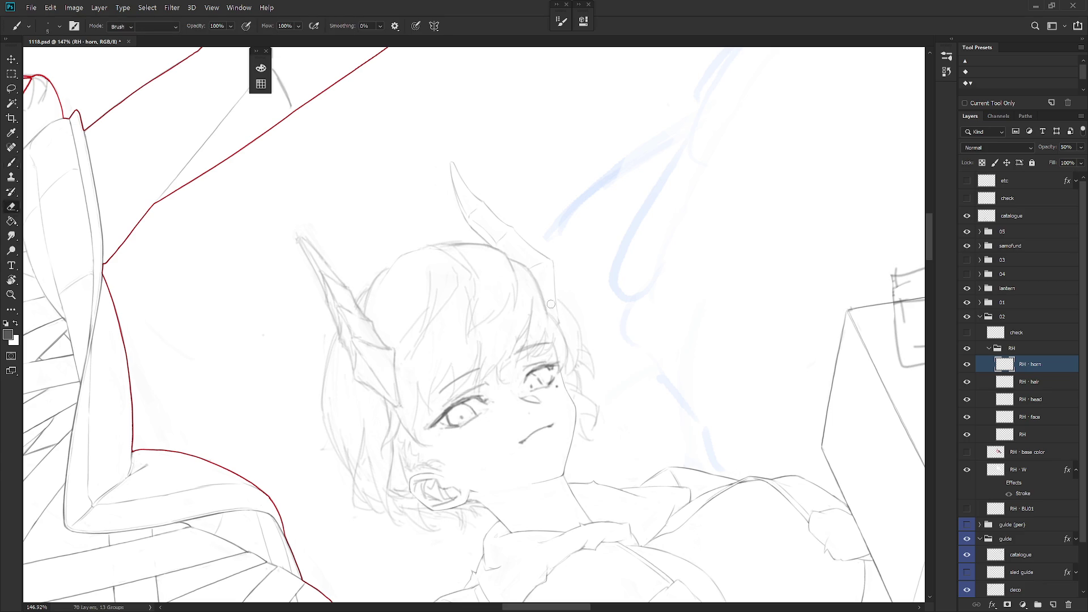
key("e")
key("b")
Step: On the RH · hair layer, draw a line along the hair edge at an upright angle
mouse_move(611, 330)
left_mouse_down()
mouse_move(630, 458)
mouse_move(707, 453)
left_mouse_up()
key("alt+bracketleft")
key("r")
left_click(635, 365)
mouse_move(635, 365)
left_mouse_down()
mouse_move(571, 311)
mouse_move(585, 343)
left_mouse_up()
key("b")
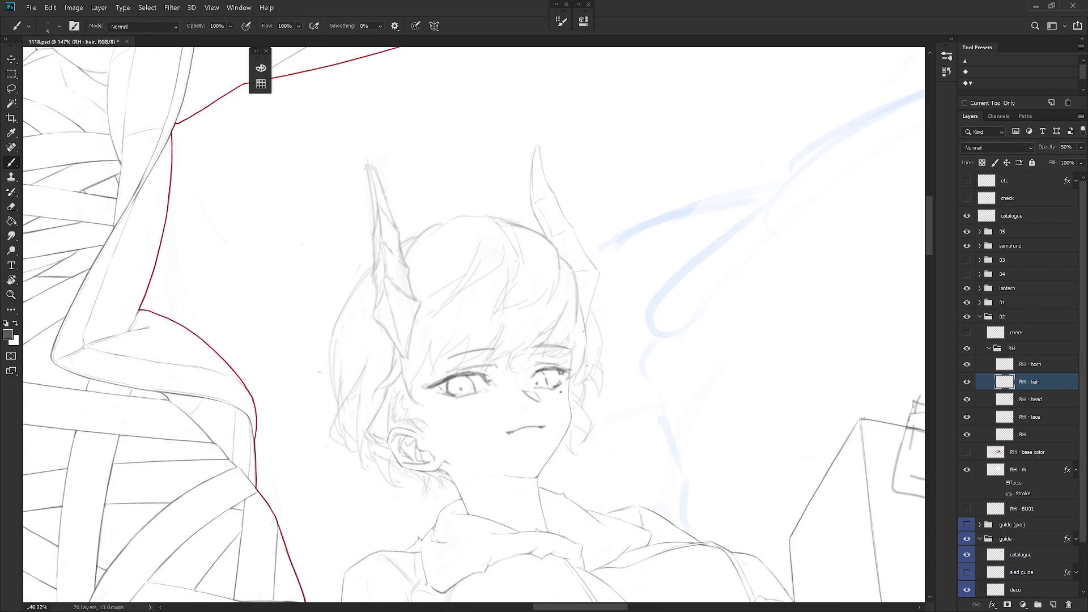
left_click_drag(589, 351, 586, 366)
Step: Reset the canvas rotation to level and zoom out to view the whole composition
left_click(1032, 364)
key("e")
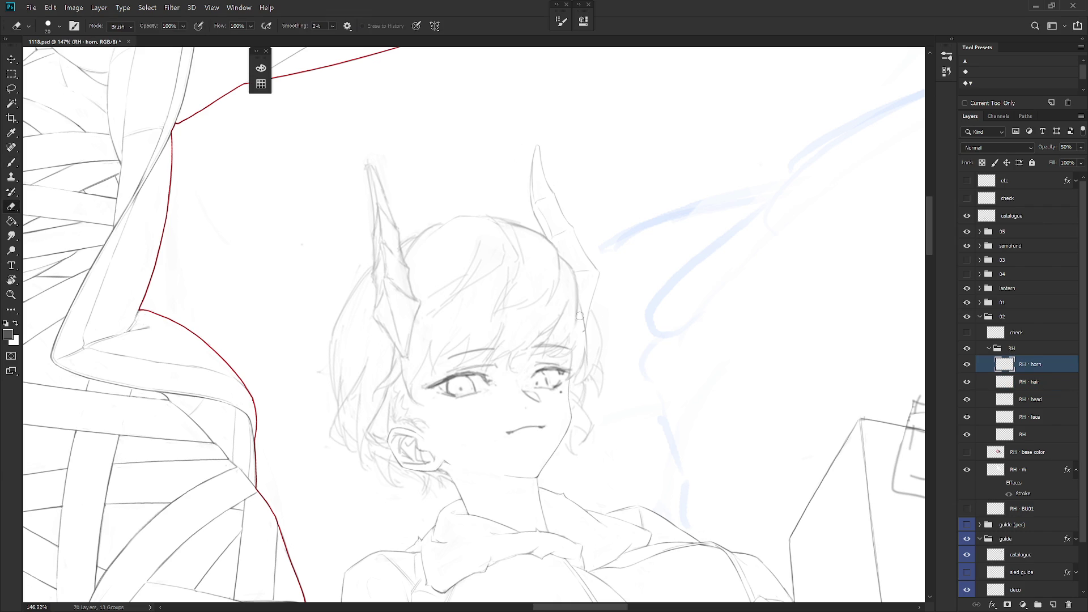
left_click(1054, 381)
key("r")
mouse_move(725, 364)
left_mouse_down()
mouse_move(612, 369)
mouse_move(581, 446)
left_mouse_up()
key("Escape")
key("b")
scroll(605, 463, "down", 5)
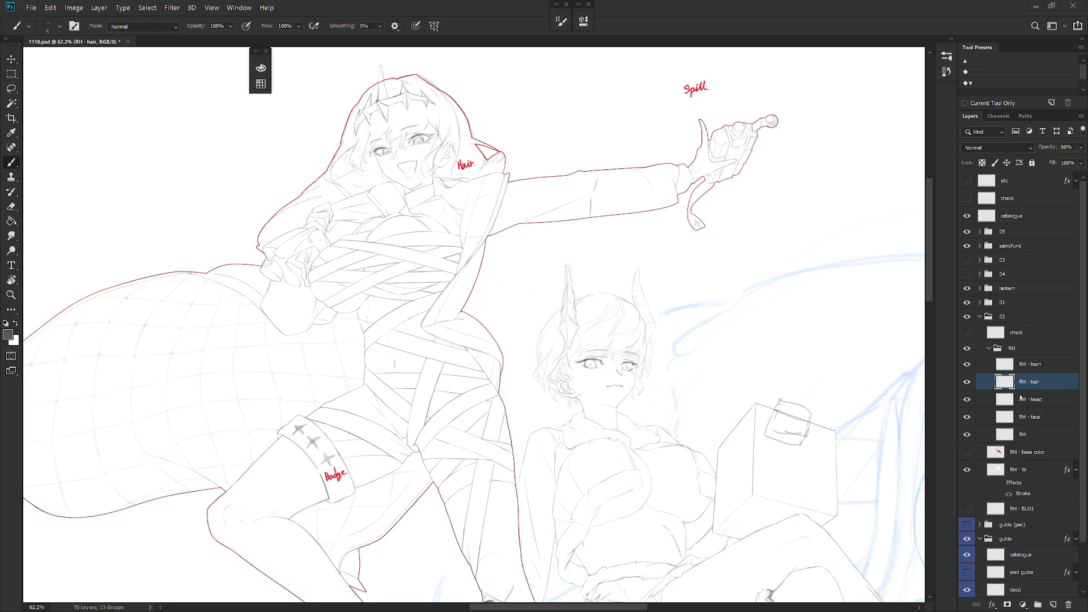
Step: Zoom in and touch up the horn lineart on the RH · horn layer with Brush and Eraser
scroll(664, 329, "up", 5)
key("e")
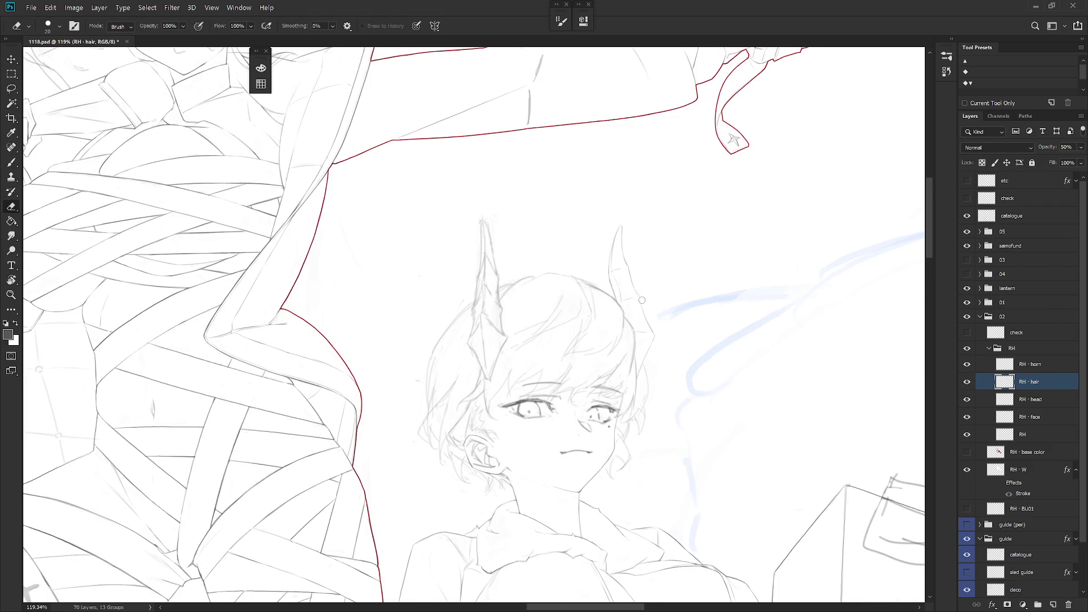
left_click(1042, 369)
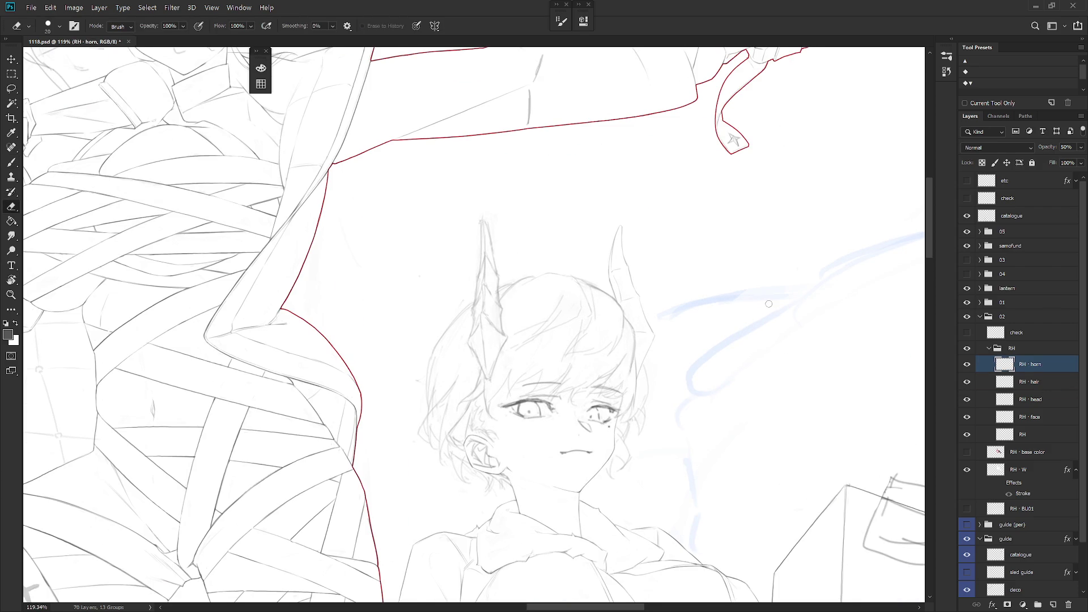
key("b")
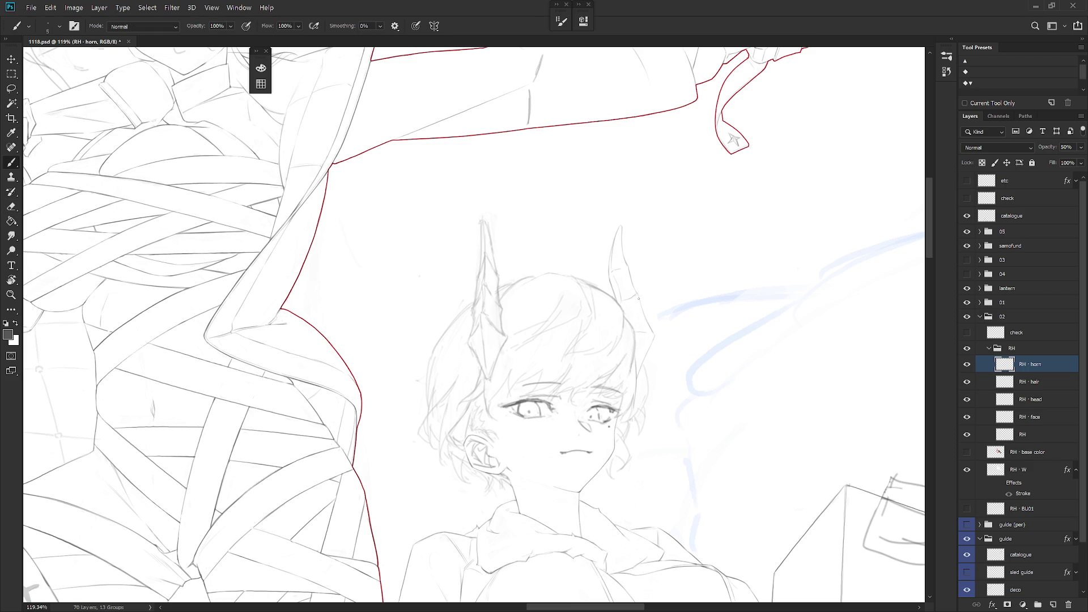
key("e")
key("b")
key("e")
key("b")
key("e")
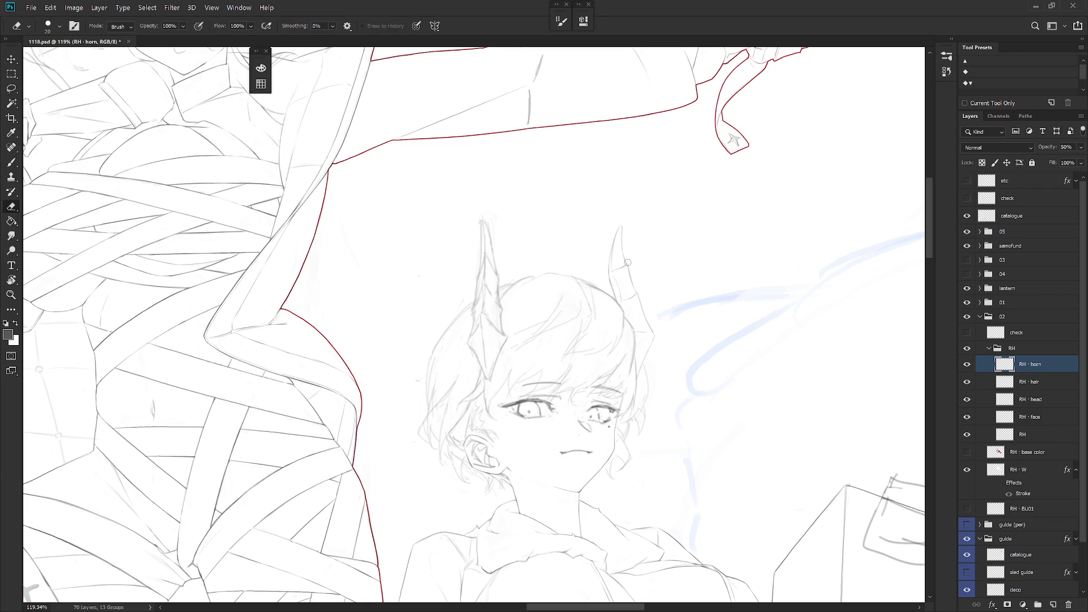
key("b")
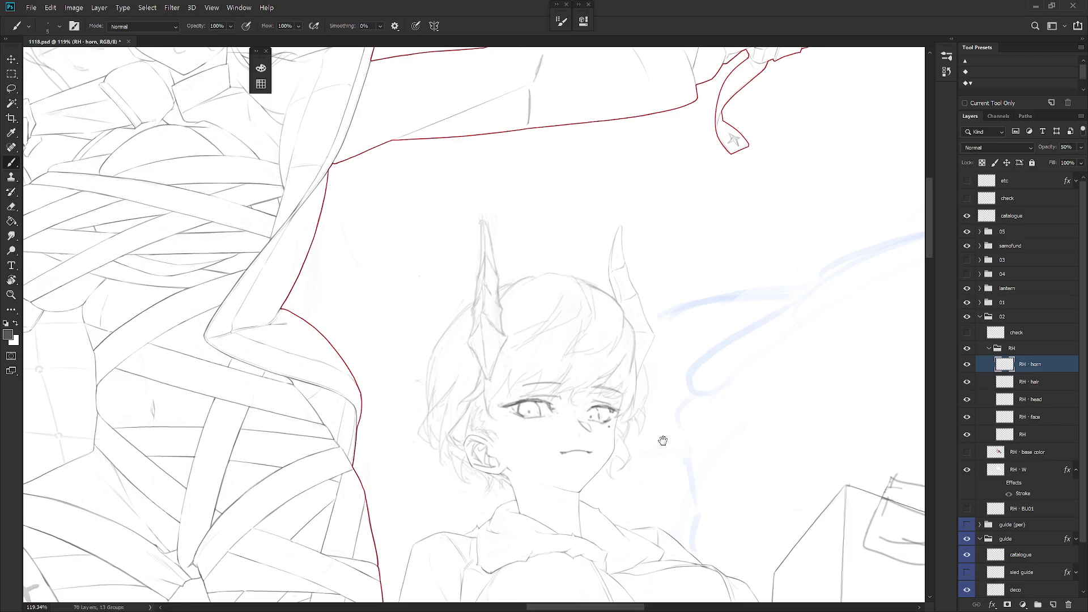
Step: Lasso and free-transform the right horn, then delete the stray area above the left horn
left_click_drag(658, 442, 679, 374)
key("l")
mouse_move(642, 209)
left_mouse_down()
mouse_move(652, 264)
mouse_move(805, 312)
mouse_move(725, 153)
left_mouse_up()
key("ctrl+d")
key("ctrl+t")
key("Escape")
mouse_move(483, 164)
left_mouse_down()
mouse_move(519, 269)
mouse_move(602, 265)
mouse_move(626, 276)
mouse_move(654, 139)
left_mouse_up()
key("Delete")
key("ctrl+d")
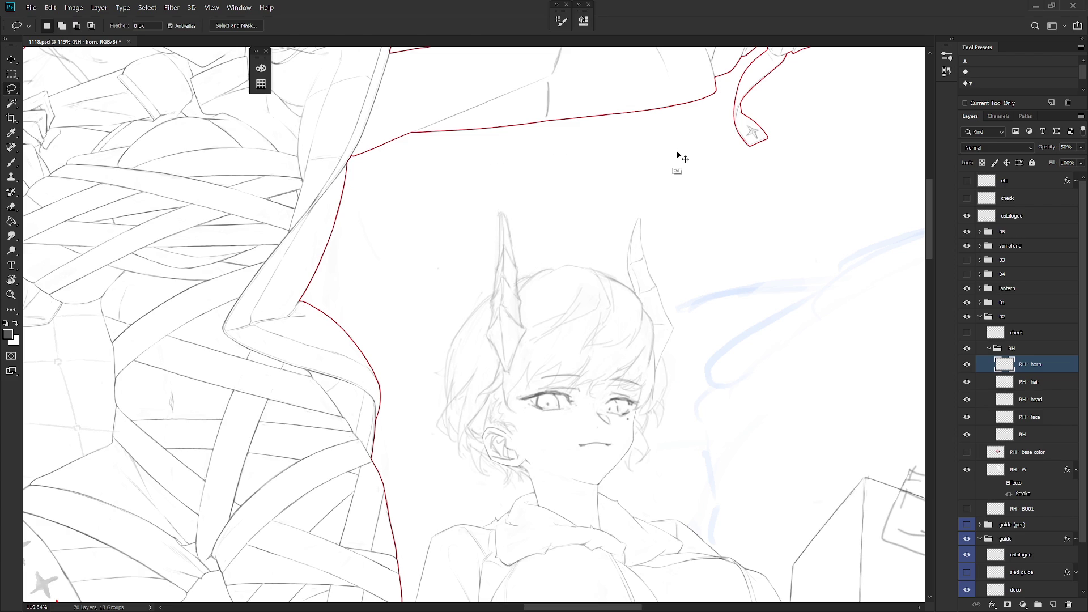
key("ctrl+t")
key("l")
mouse_move(488, 181)
left_mouse_down()
mouse_move(496, 233)
mouse_move(516, 218)
mouse_move(523, 161)
left_mouse_up()
key("ctrl+d")
key("ctrl+t")
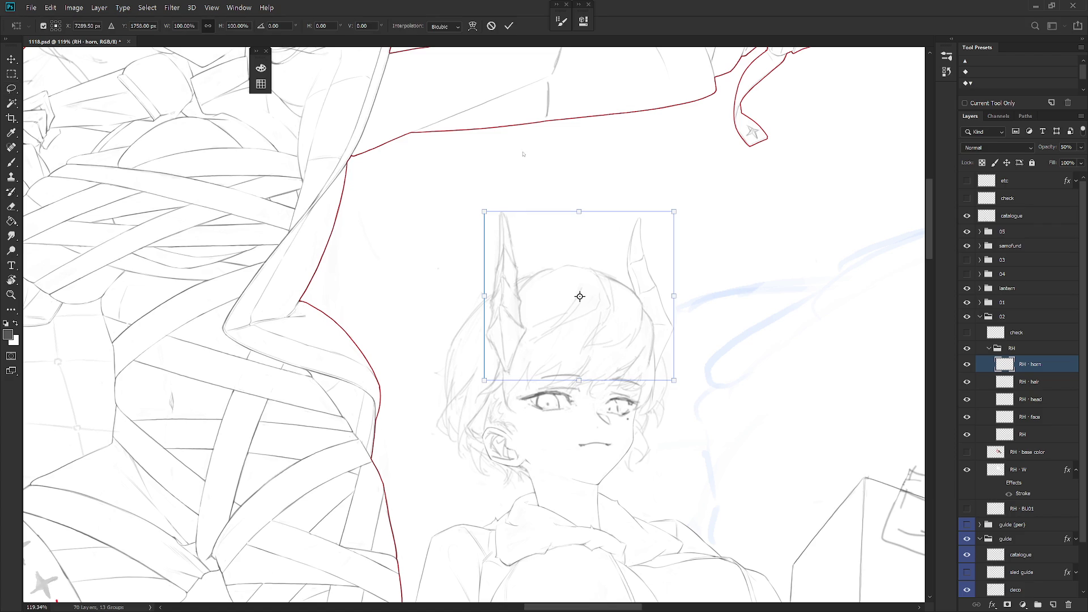
key("Return")
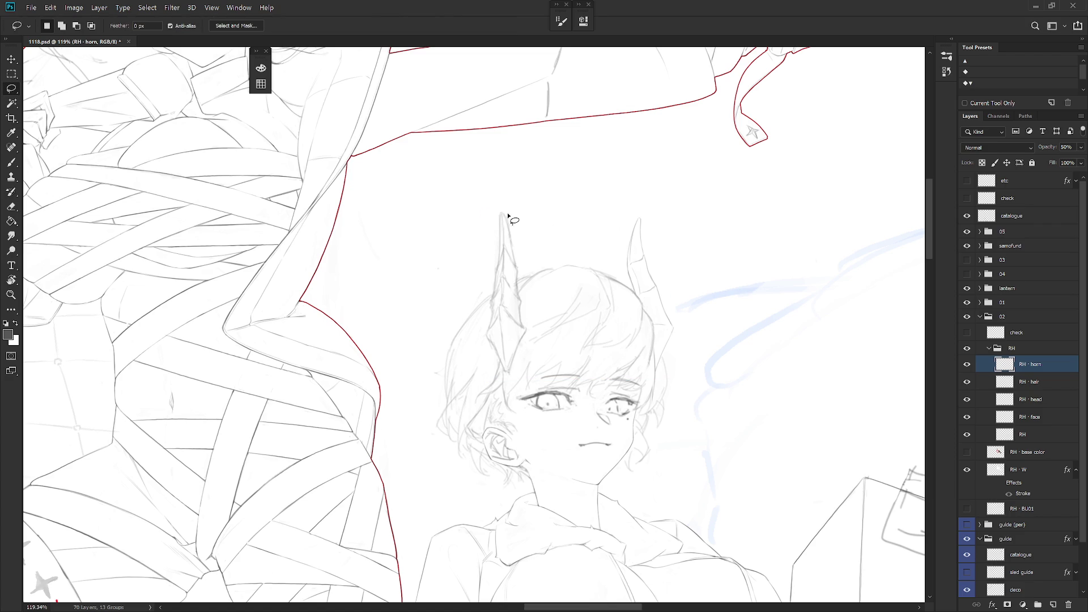
key("b")
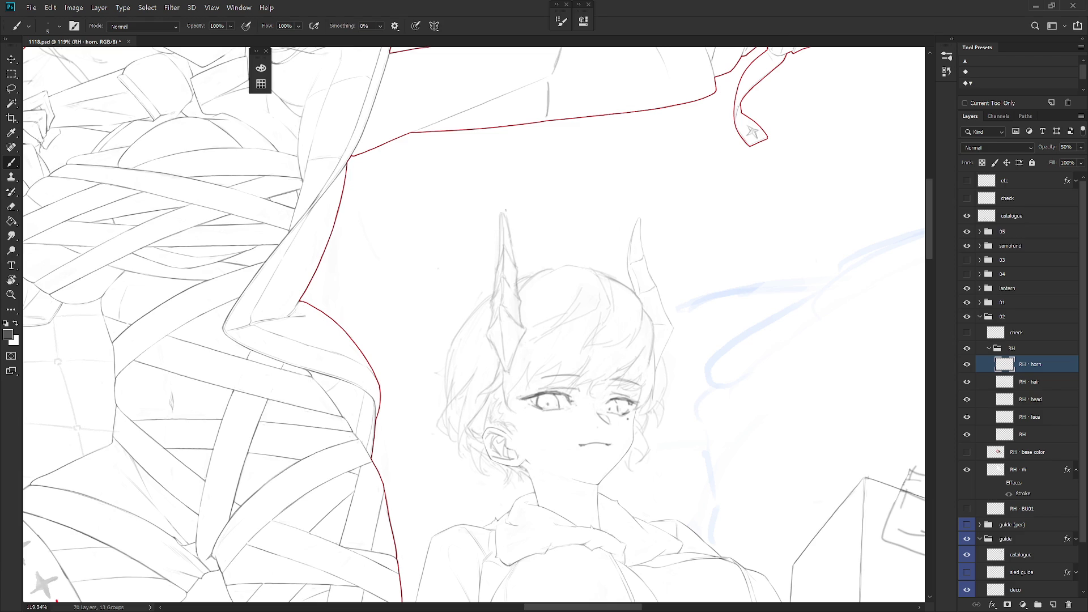
left_click_drag(576, 240, 592, 205)
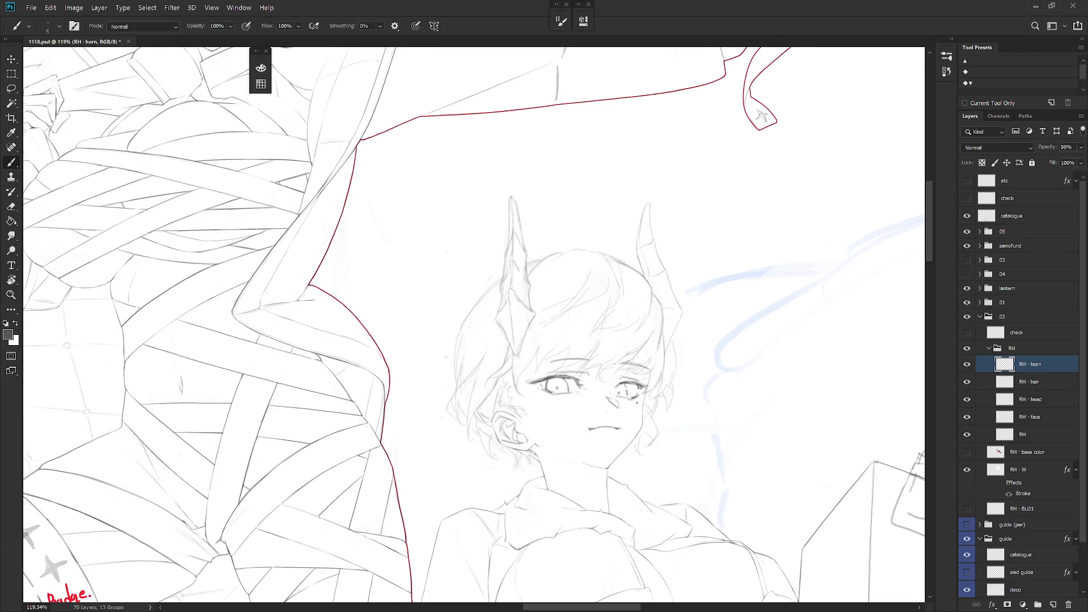
Step: Draw a line along the left horn's left edge, then erase part of it
key("e")
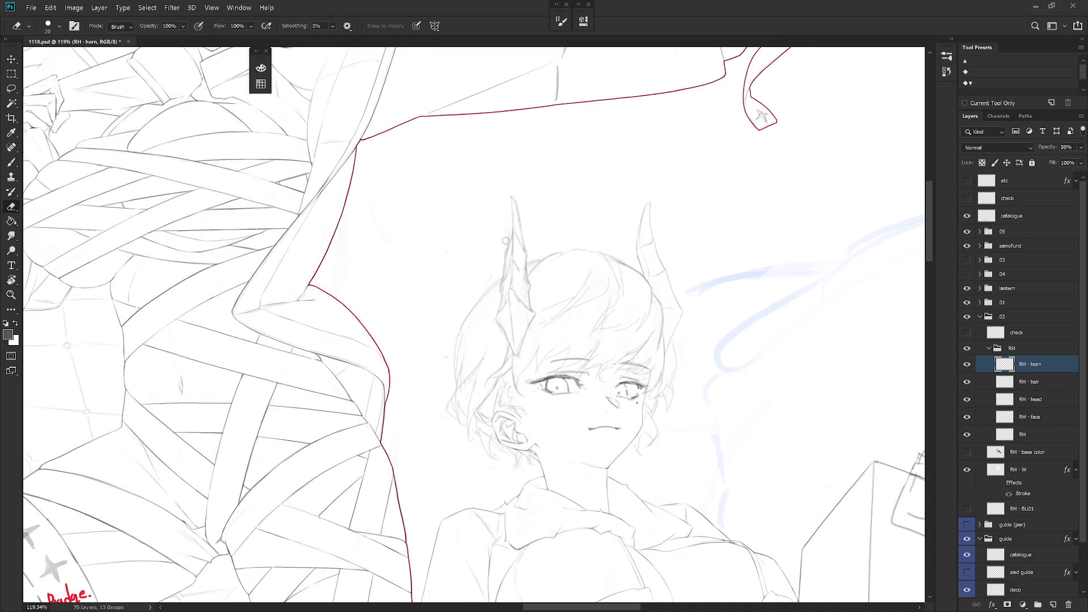
key("b")
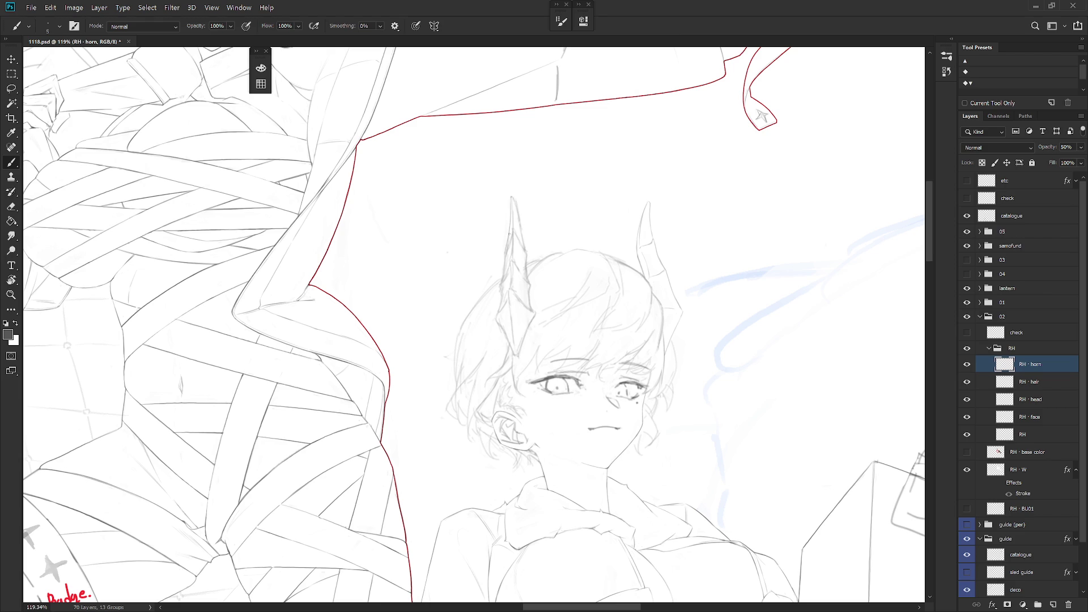
left_click_drag(507, 256, 502, 279)
key("e")
left_click_drag(506, 255, 502, 276)
key("b")
Step: Touch up the left horn lines with alternating Brush and Eraser strokes
key("e")
key("b")
key("e")
key("b")
key("e")
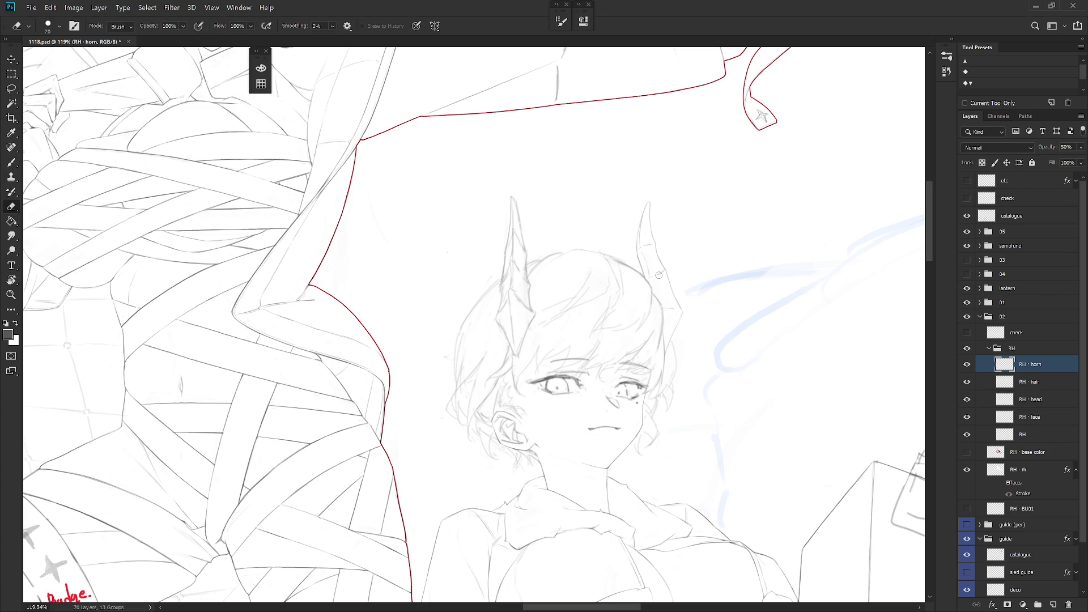
key("b")
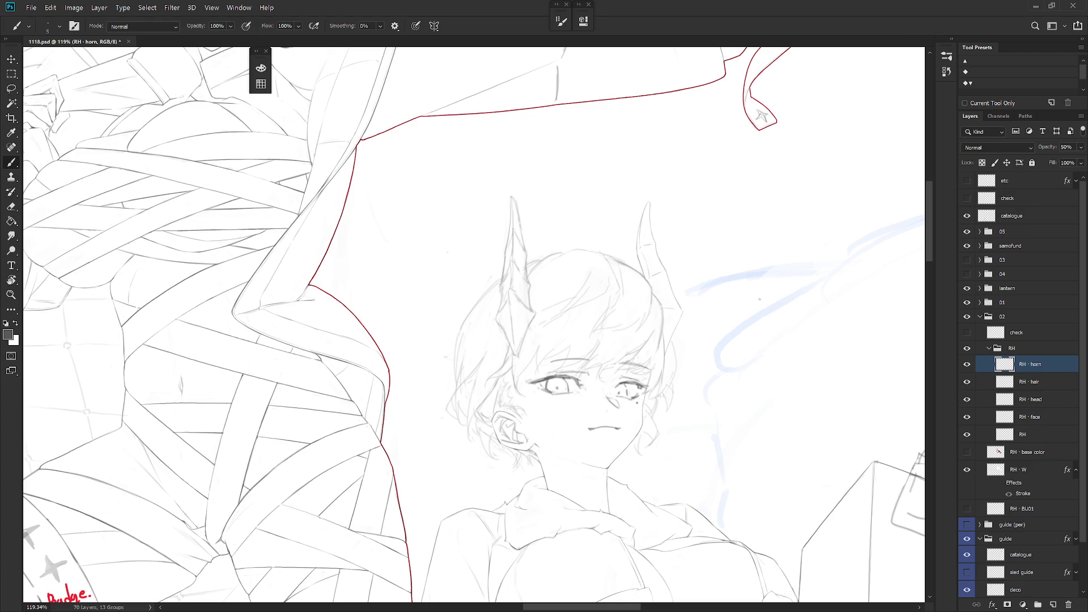
key("e")
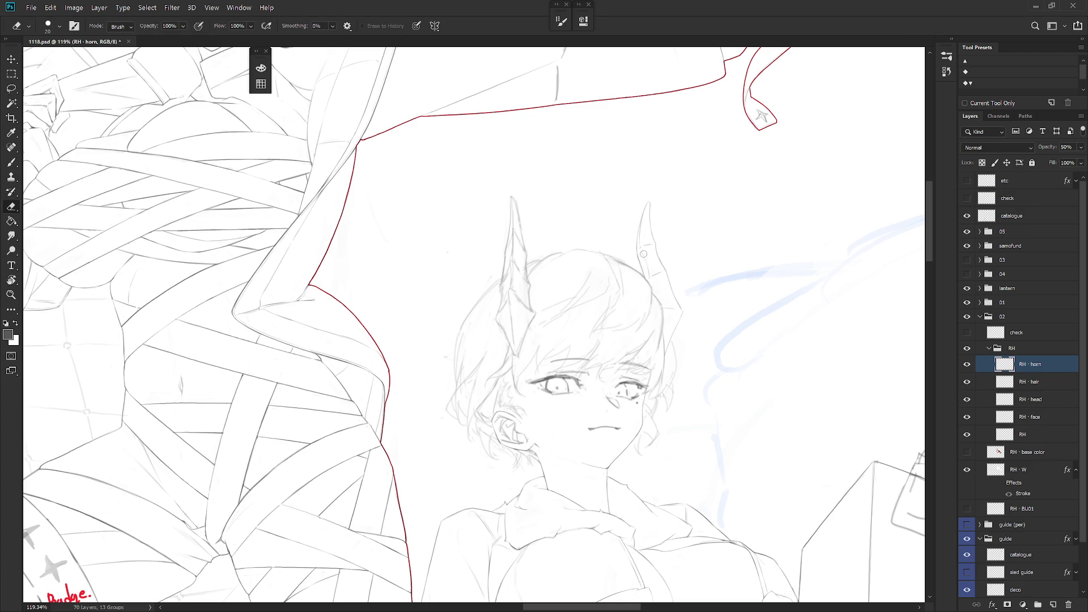
key("b")
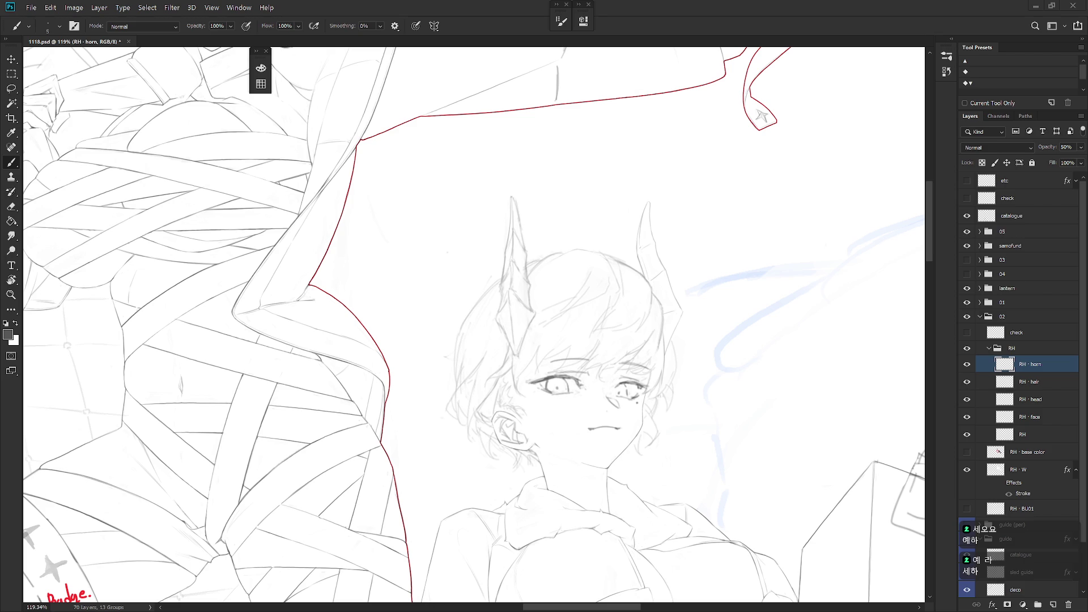
Step: Center the left horn and draw, then undo and redo, the right edge of its tip
left_click_drag(731, 409, 773, 425)
key("e")
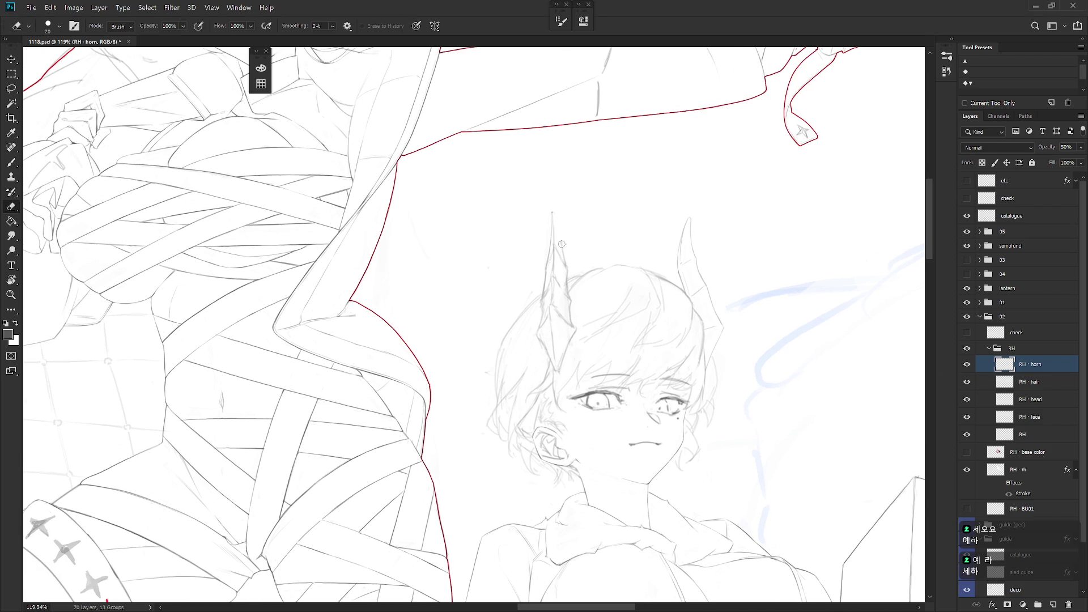
key("b")
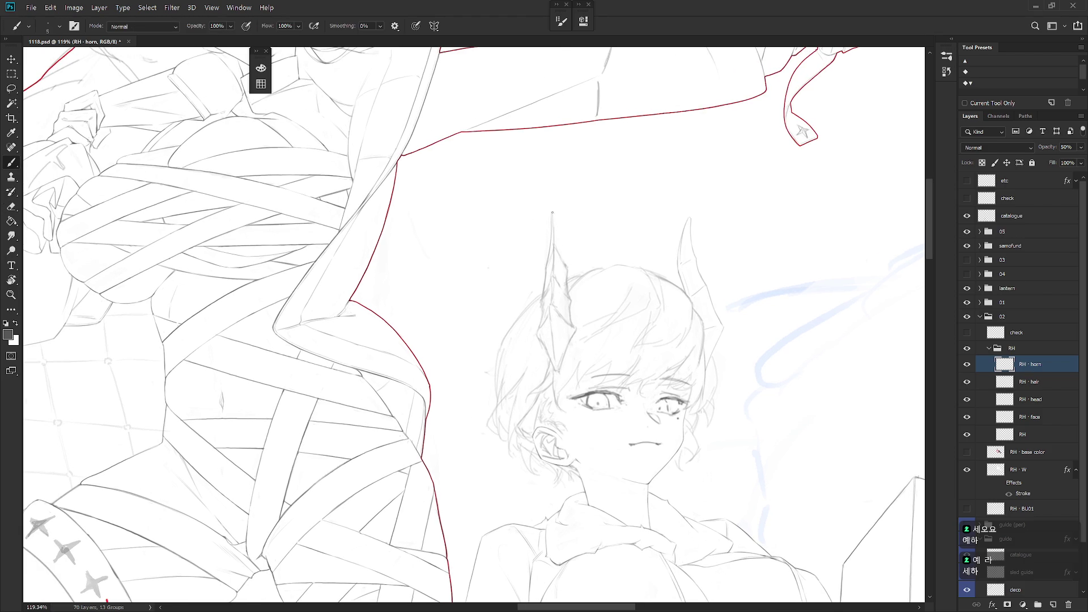
left_click_drag(553, 214, 563, 255)
key("ctrl+z")
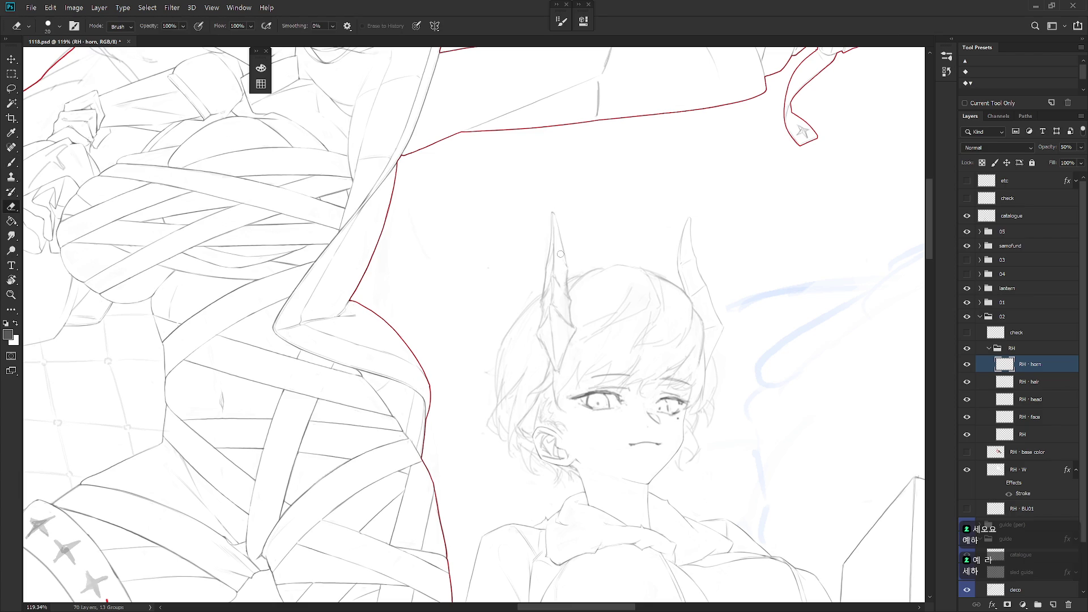
key("e")
key("b")
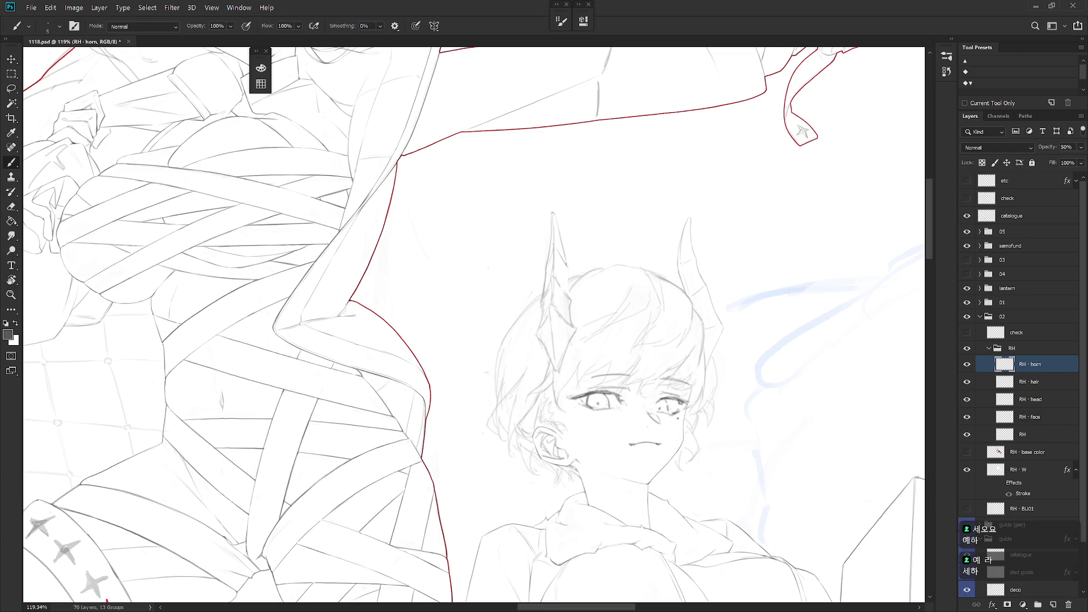
Step: Draw the left horn's inner edge and clean up stray lines around it
left_click_drag(569, 280, 573, 302)
key("e")
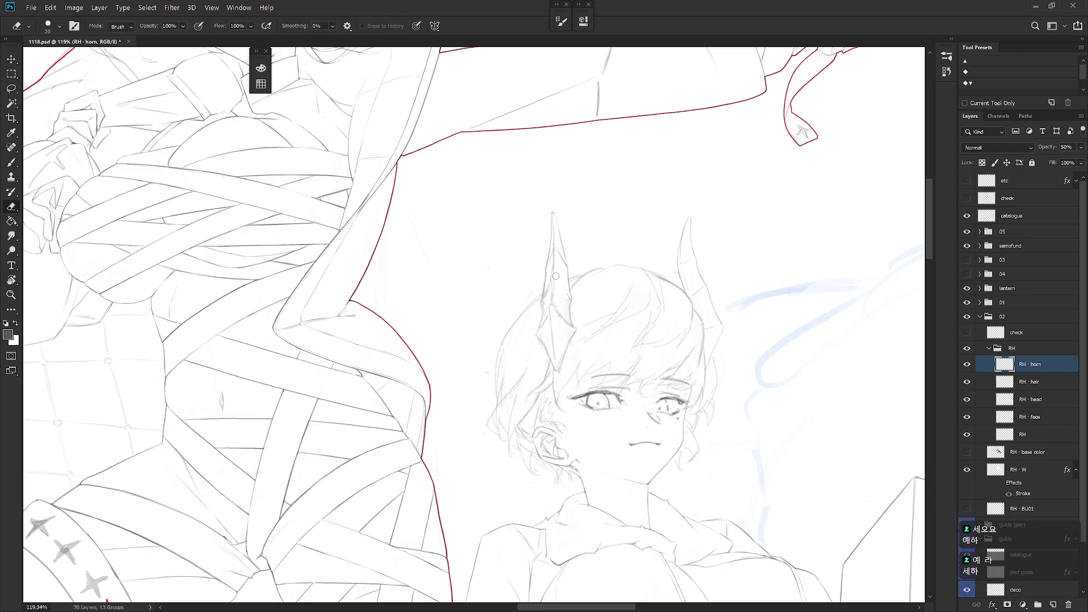
key("b")
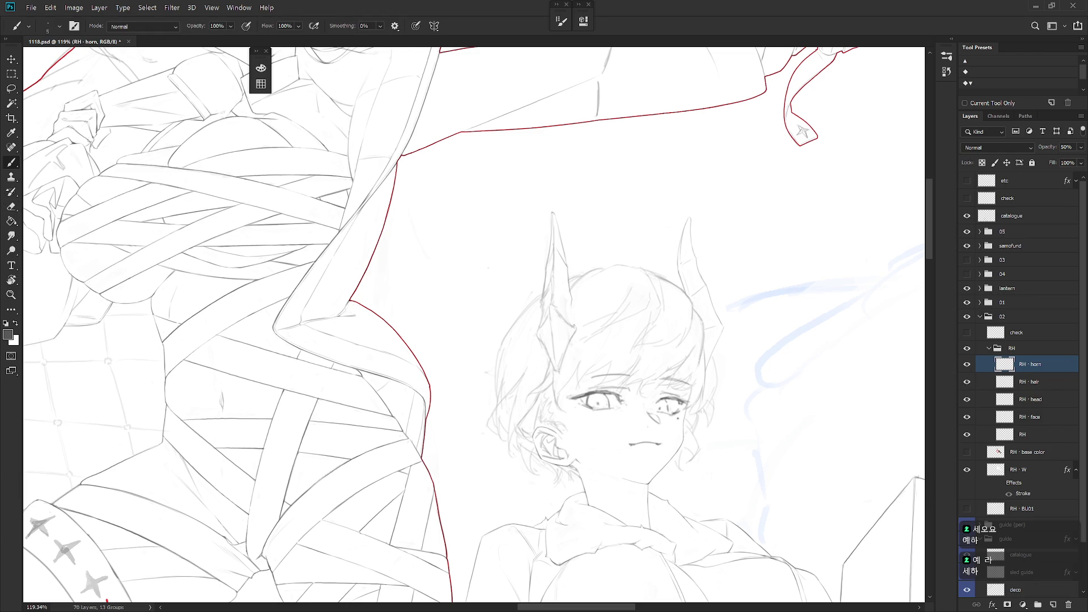
key("e")
key("b")
key("e")
key("b")
key("e")
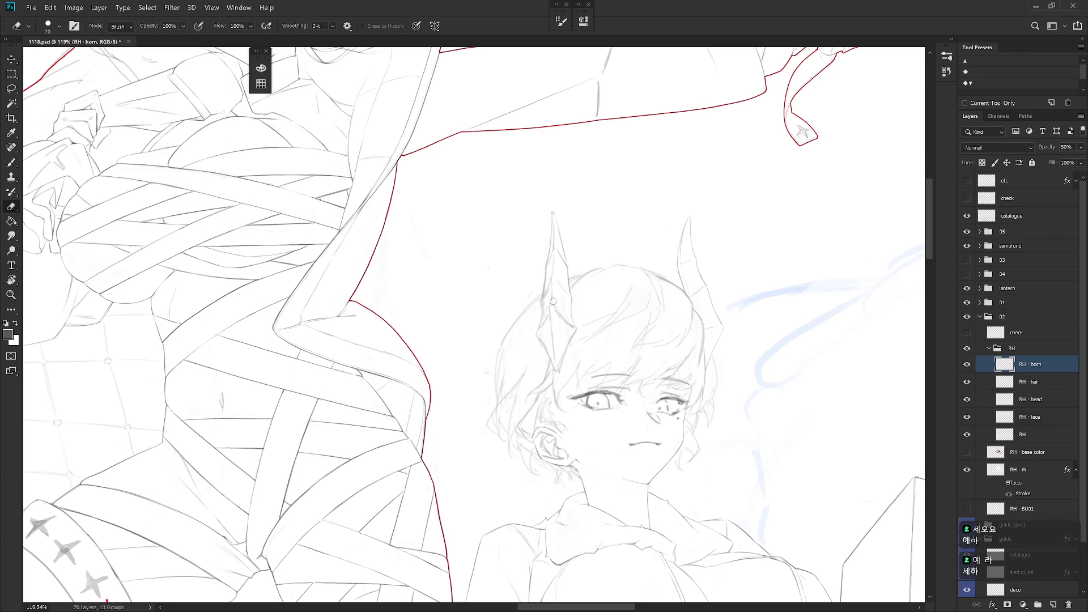
key("b")
key("e")
key("b")
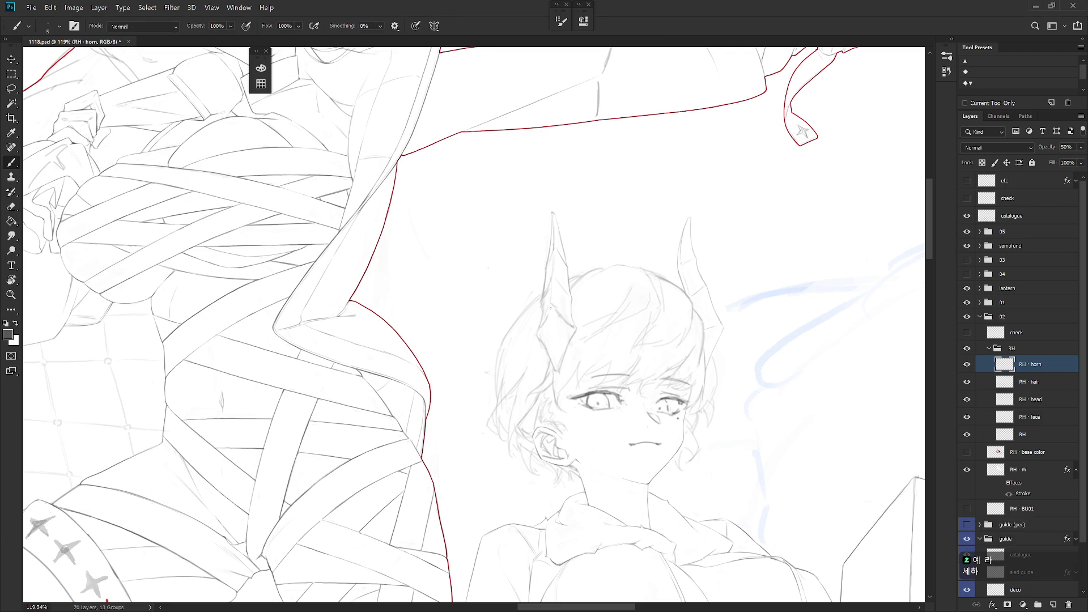
key("e")
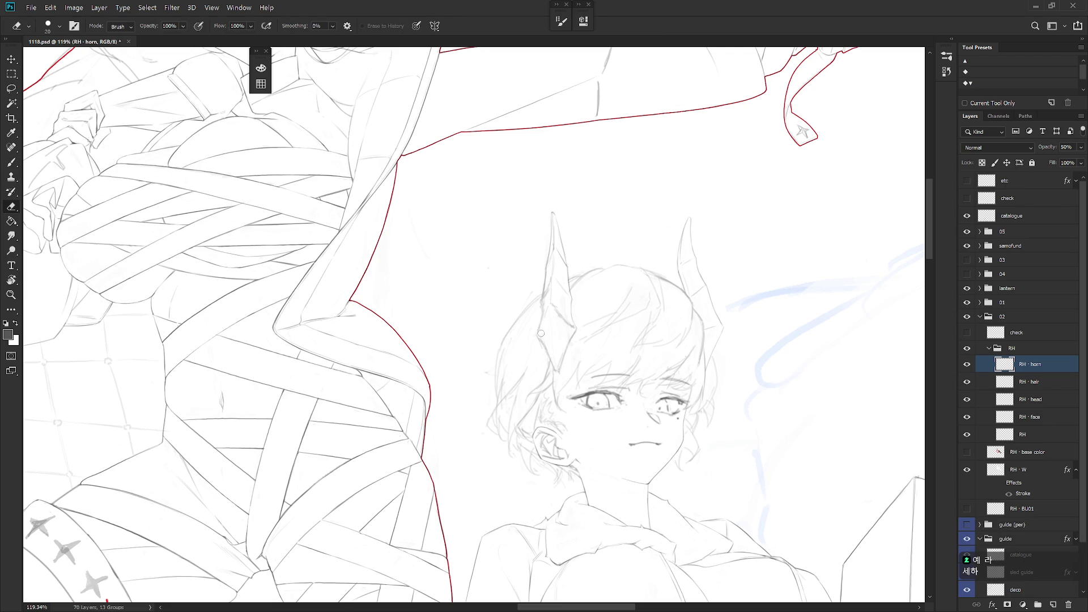
key("b")
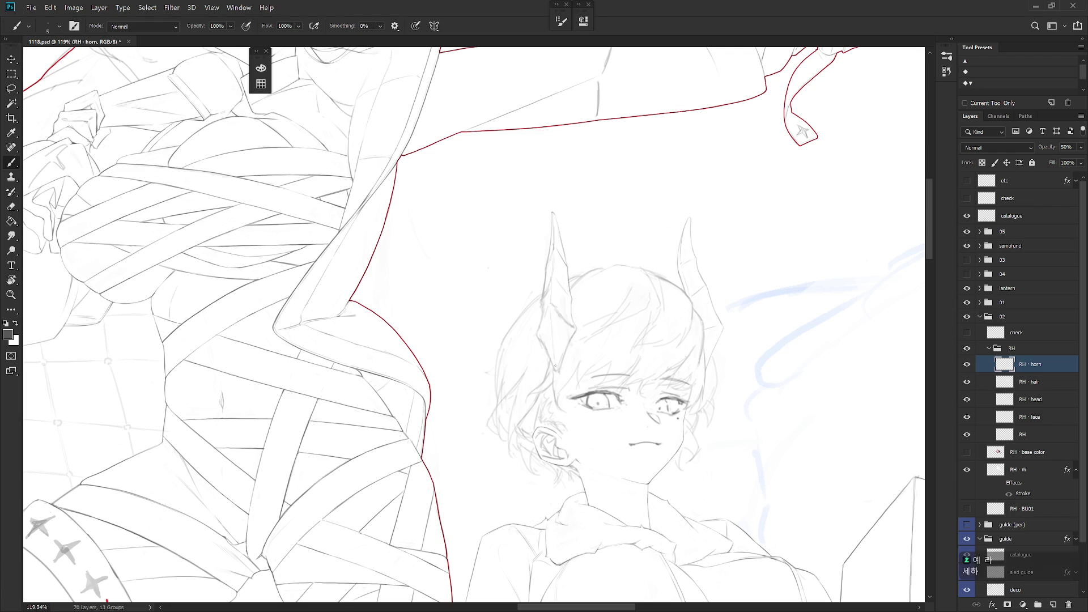
Step: Draw a firmer stroke along the left horn's base where it meets the hair
key("e")
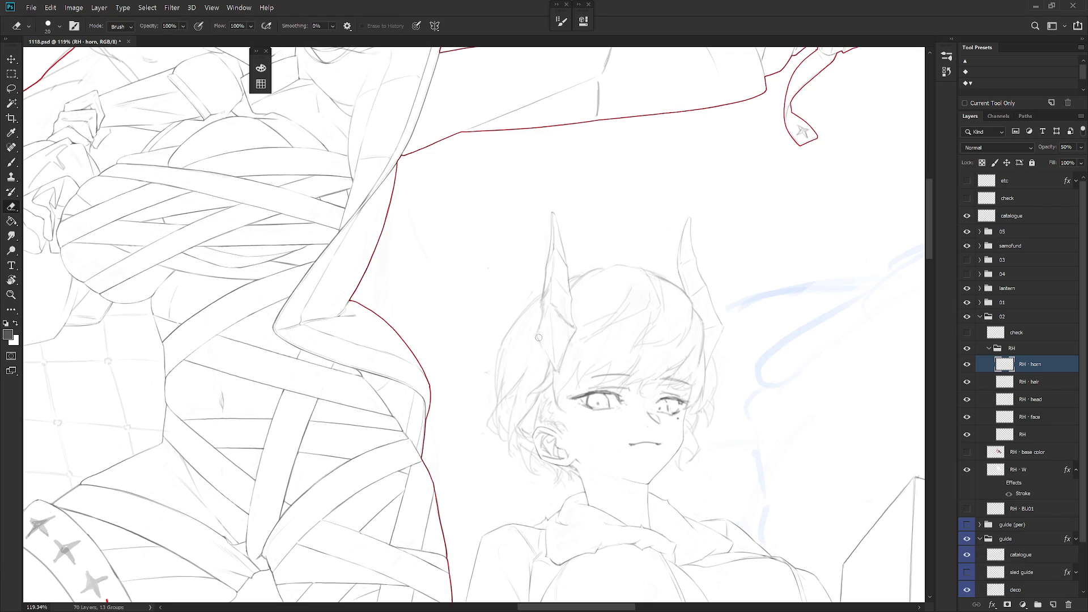
key("b")
key("e")
key("b")
key("e")
key("b")
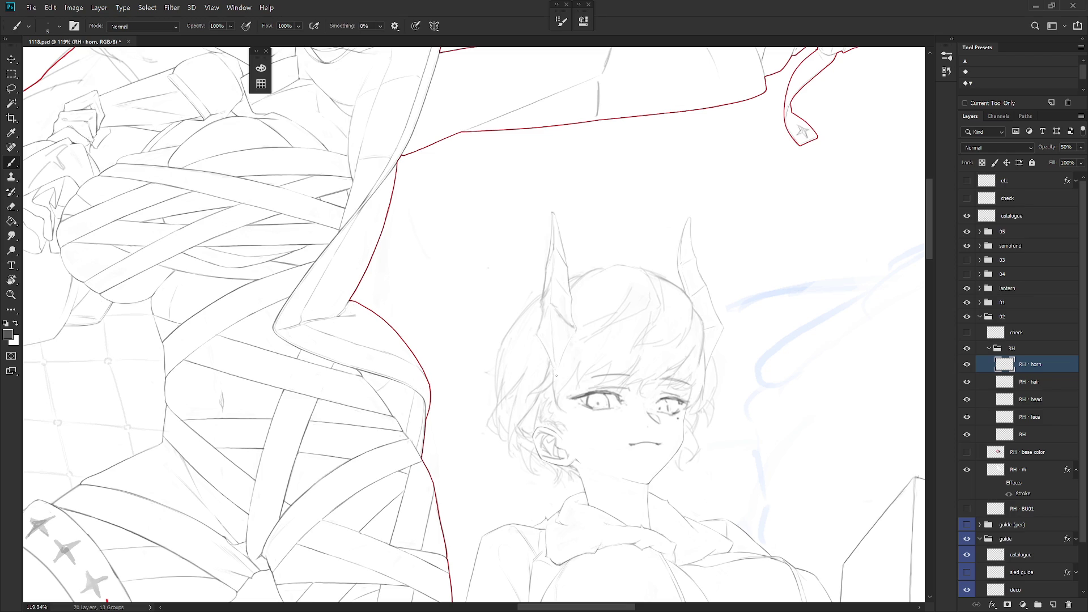
left_click_drag(573, 337, 560, 368)
Step: Erase the excess strokes around the new horn-base line
key("e")
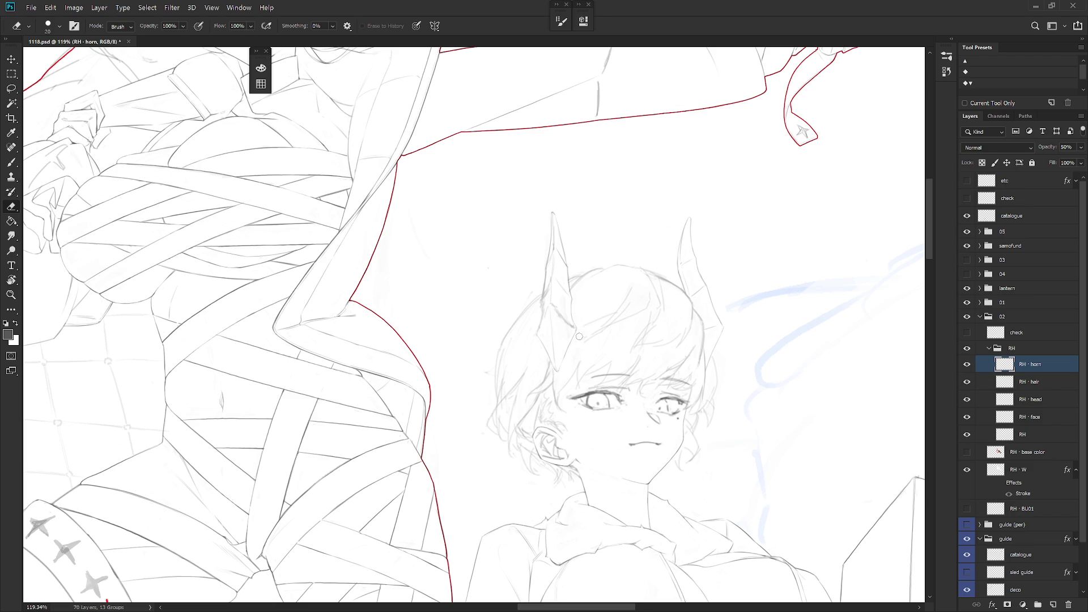
key("b")
key("e")
key("b")
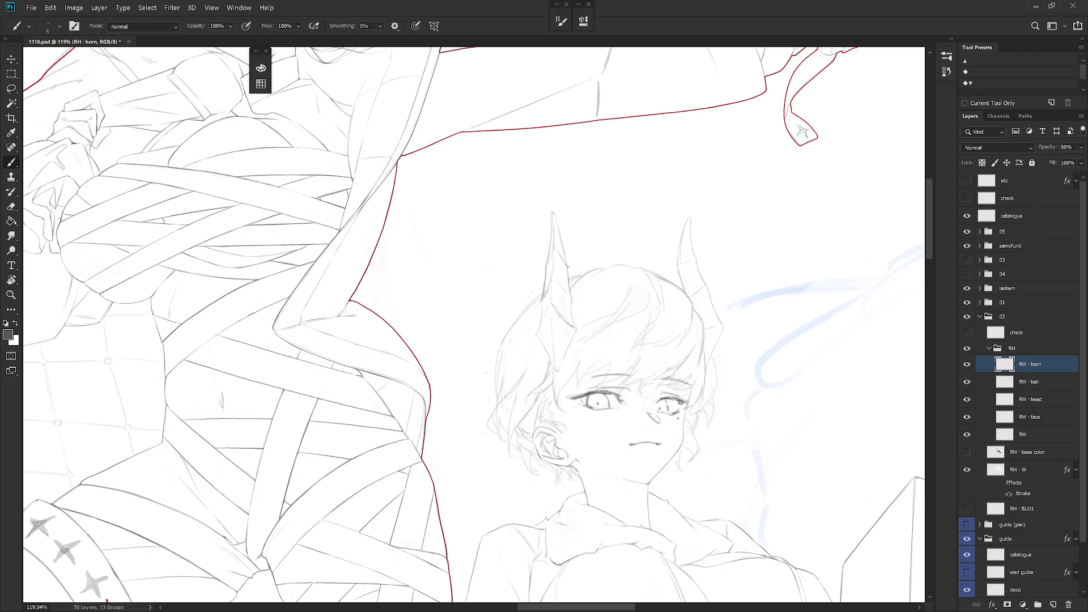
key("e")
key("b")
key("e")
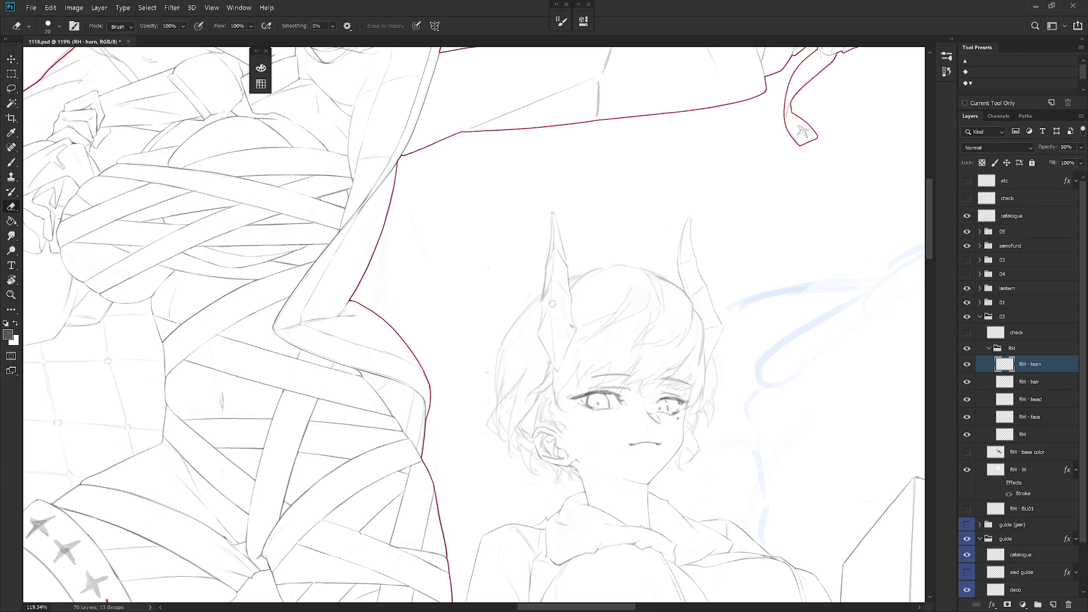
key("b")
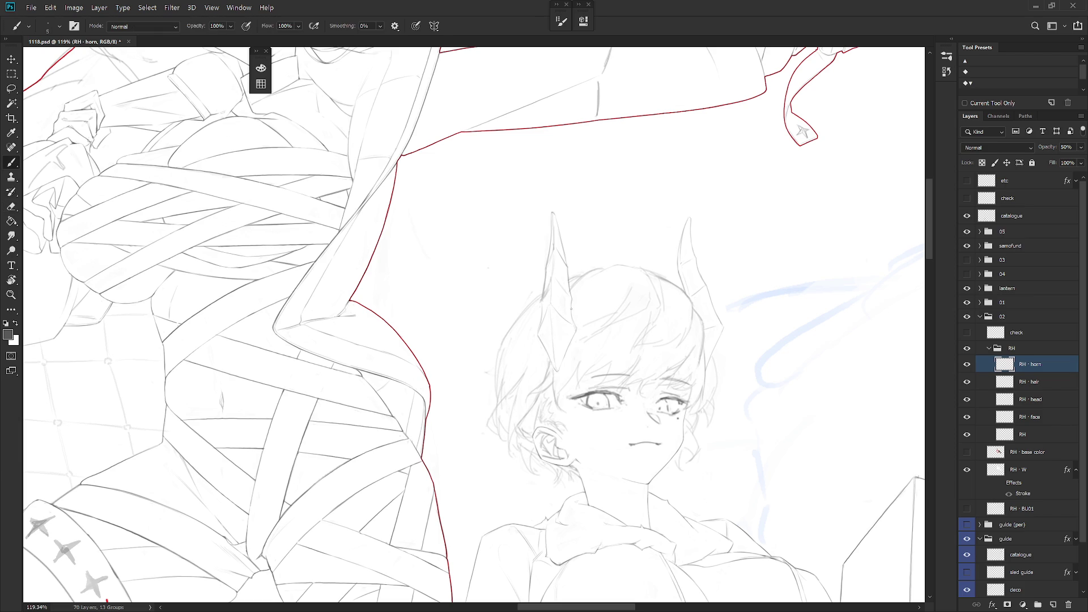
Step: Refine the left horn edge further and lasso a small area on the horn
key("e")
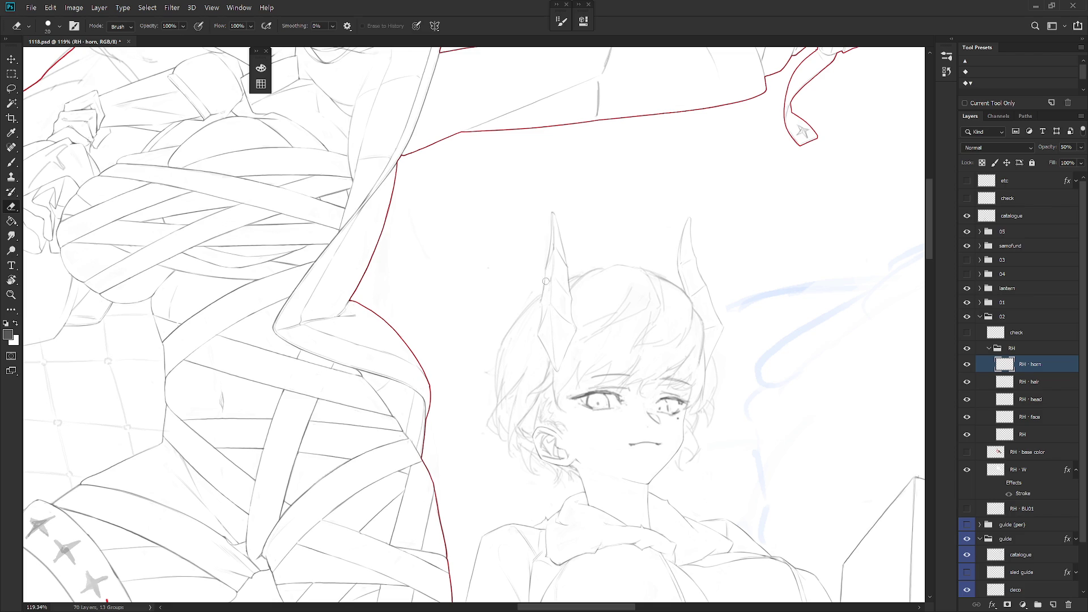
key("b")
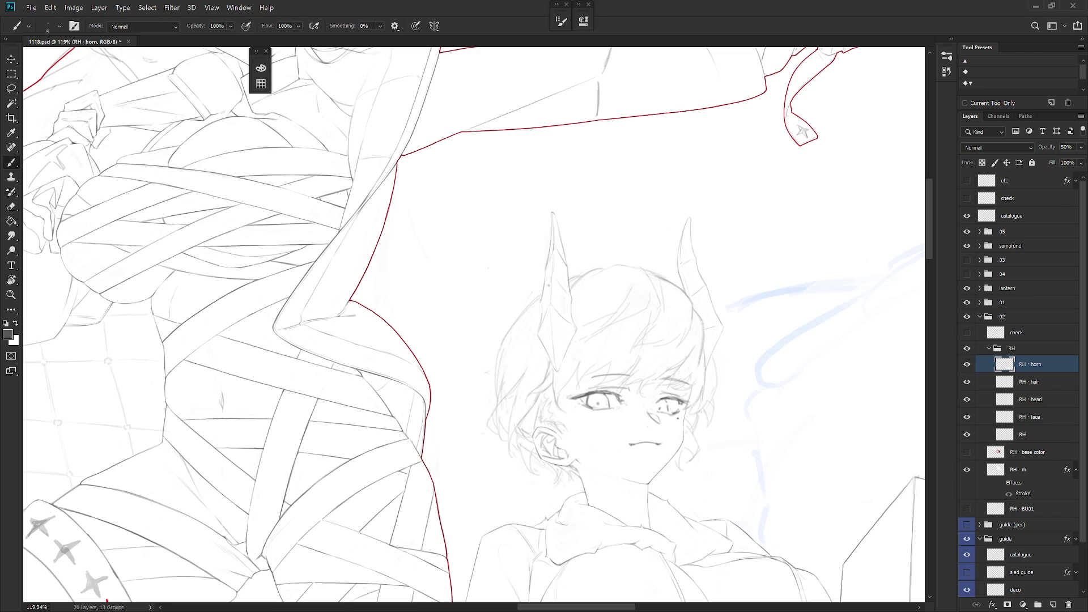
key("e")
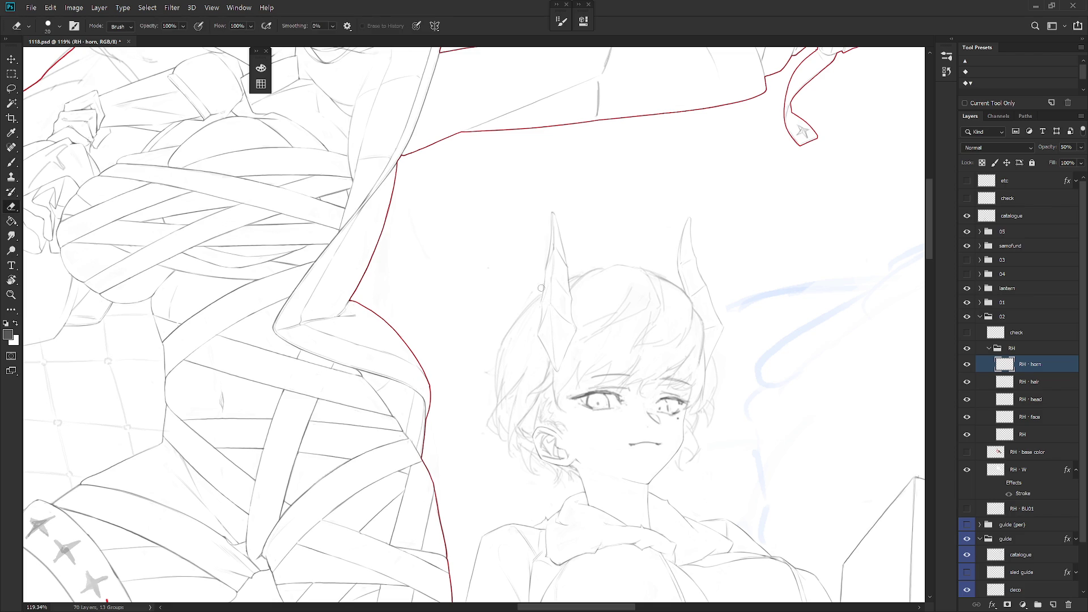
key("b")
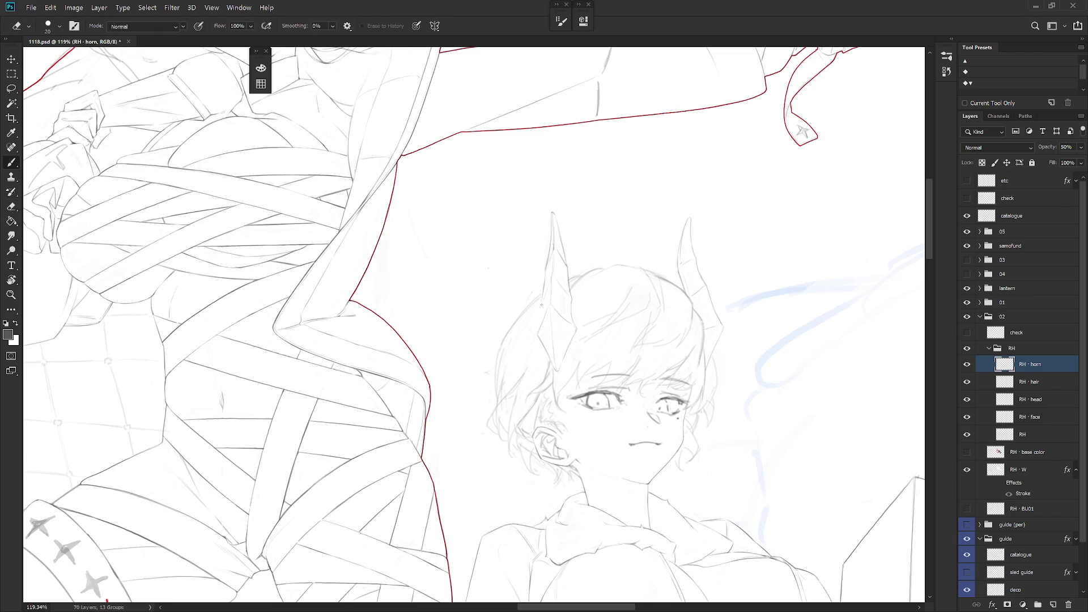
key("e")
key("b")
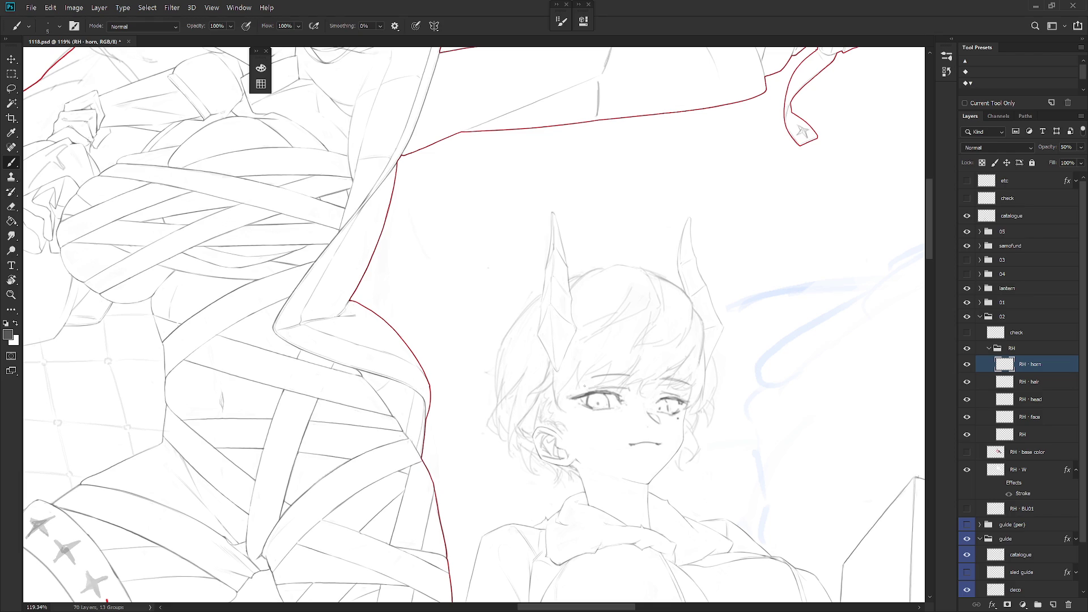
key("l")
left_click_drag(561, 289, 567, 319)
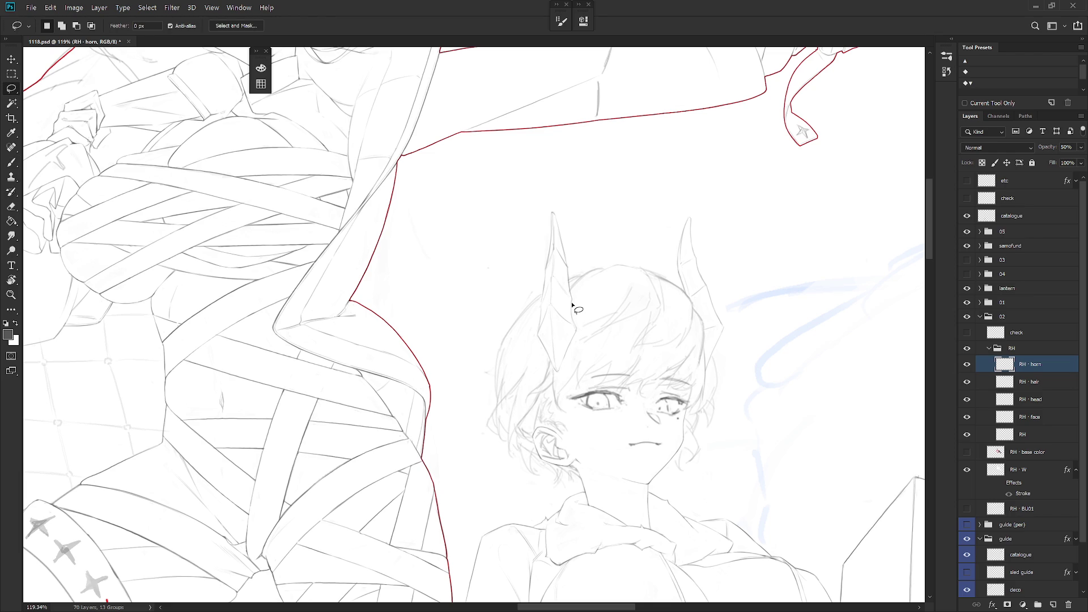
Step: Make the RH · head layer active after trial lasso selections beside the left horn
mouse_move(540, 320)
left_mouse_down()
mouse_move(535, 305)
mouse_move(510, 334)
mouse_move(499, 391)
mouse_move(539, 346)
mouse_move(545, 314)
left_mouse_up()
left_click(1042, 386)
mouse_move(541, 267)
left_mouse_down()
mouse_move(493, 382)
mouse_move(541, 266)
left_mouse_up()
key("ctrl+d")
right_click(489, 269, "ctrl")
left_click(529, 293)
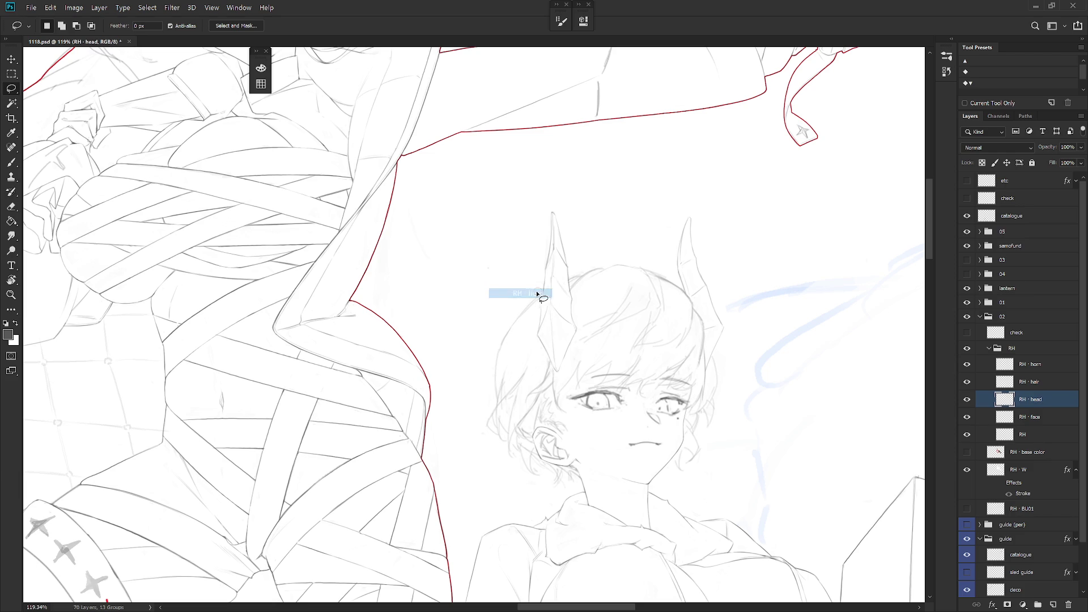
left_click_drag(513, 285, 502, 299)
key("ctrl+d")
Step: Lasso the right edge of the face and try free-transforming it, then cancel
key("ctrl+t")
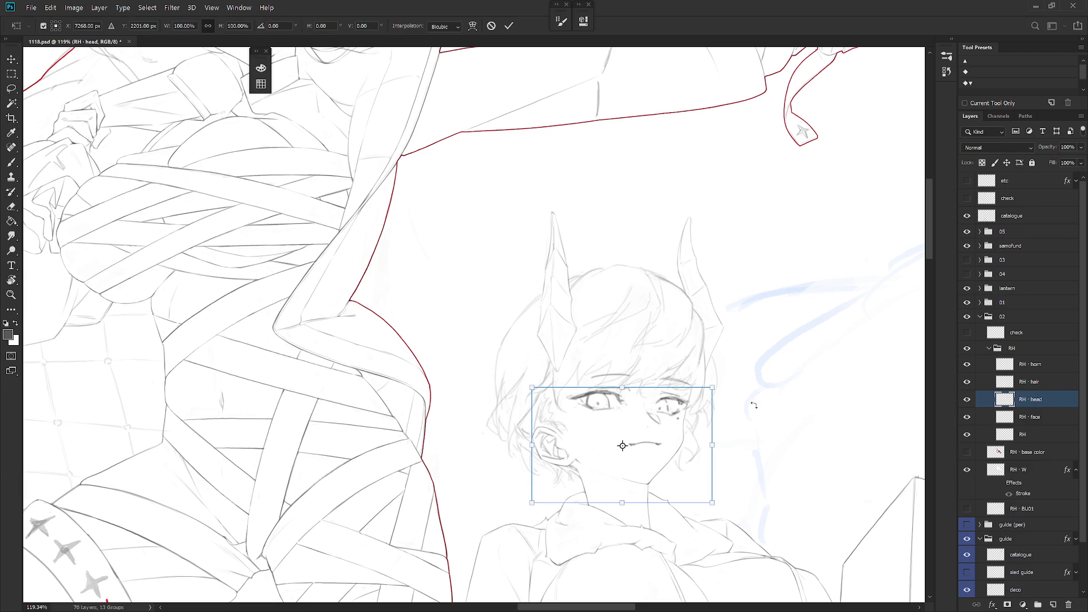
key("Escape")
key("l")
mouse_move(698, 363)
left_mouse_down()
mouse_move(684, 454)
mouse_move(697, 502)
mouse_move(799, 342)
left_mouse_up()
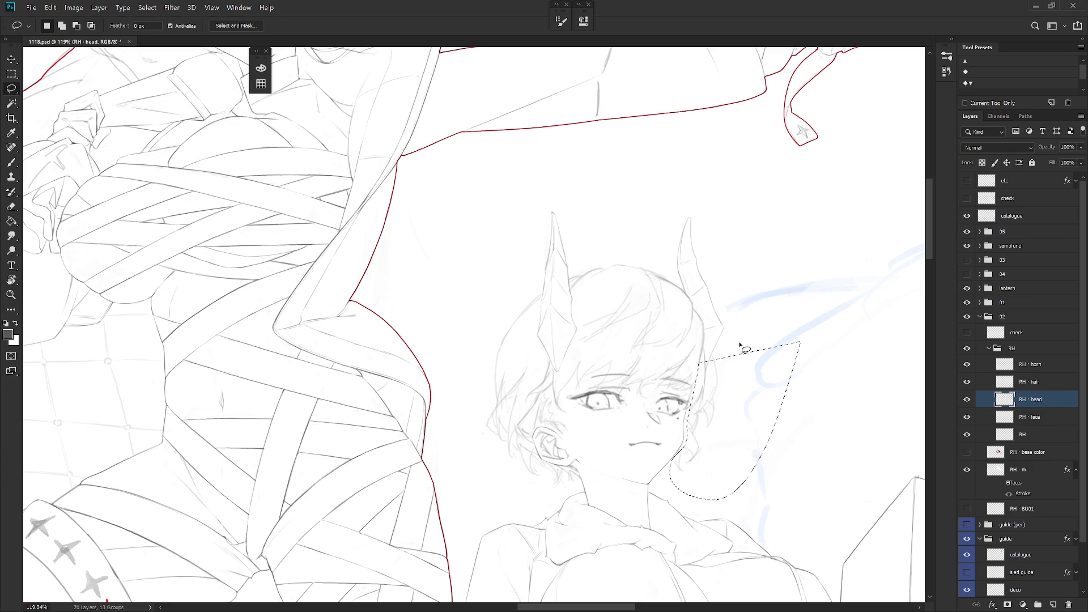
key("ctrl+t")
key("Escape")
key("ctrl+d")
key("ctrl+t")
key("Escape")
Step: Free-transform the RH · head layer to nudge the face and commit the new position
key("ctrl+t")
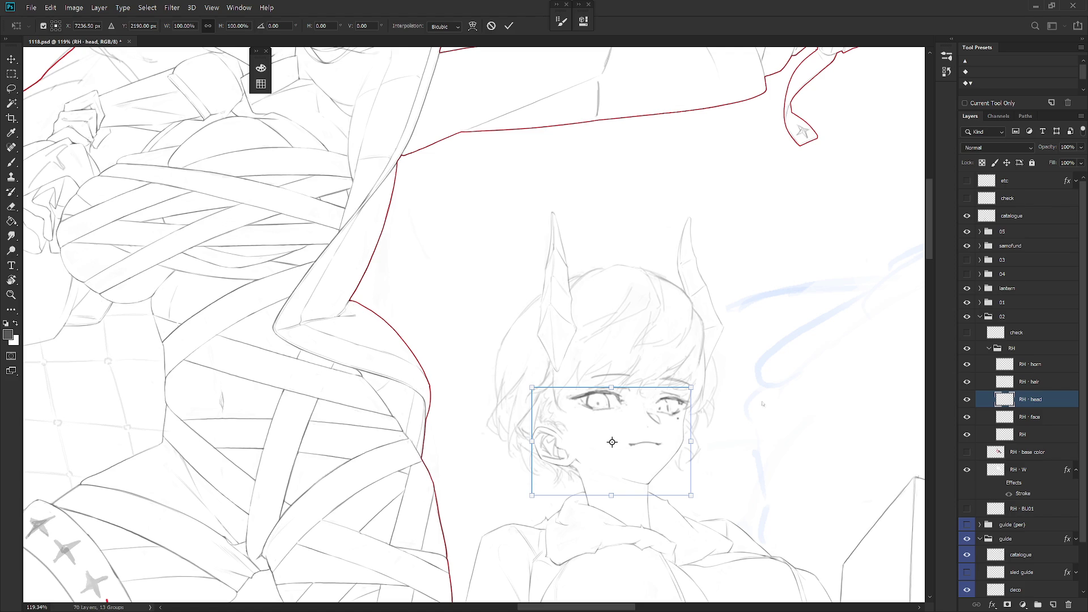
key("Return")
key("l")
mouse_move(683, 450)
left_mouse_down()
mouse_move(650, 485)
mouse_move(626, 486)
mouse_move(689, 564)
mouse_move(742, 466)
left_mouse_up()
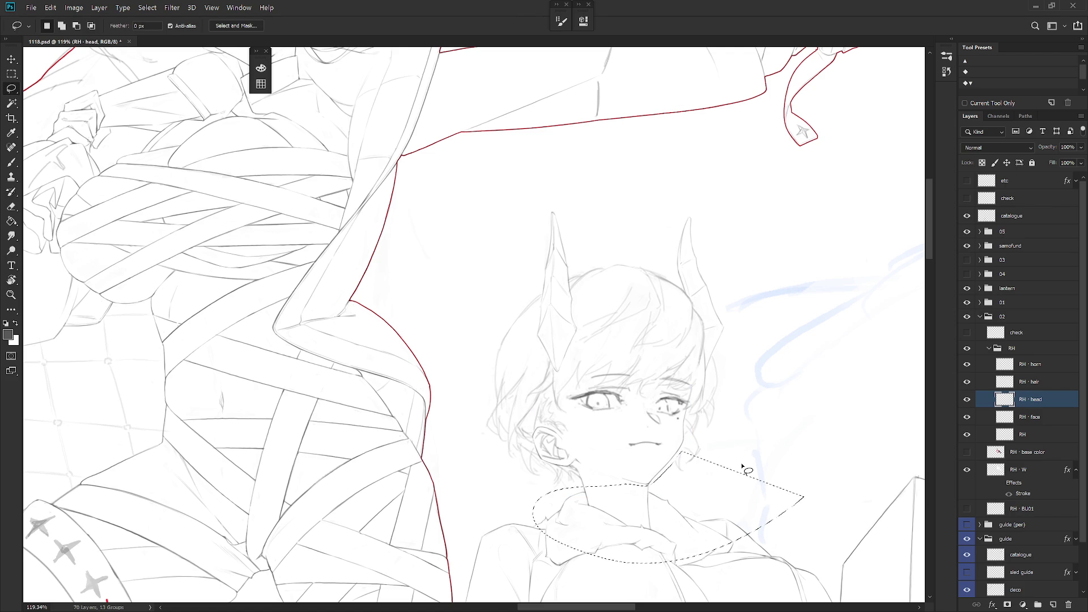
key("ctrl+d")
key("ctrl+t")
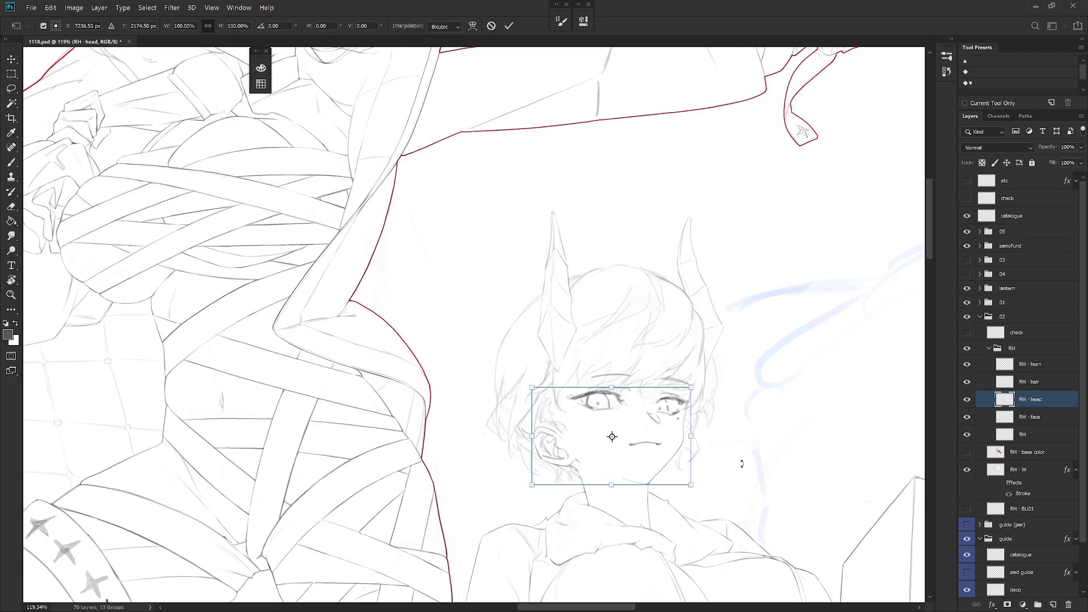
key("Return")
scroll(742, 464, "down", 4)
Step: Briefly hide the hair layer to check the face, then show it again
key("b")
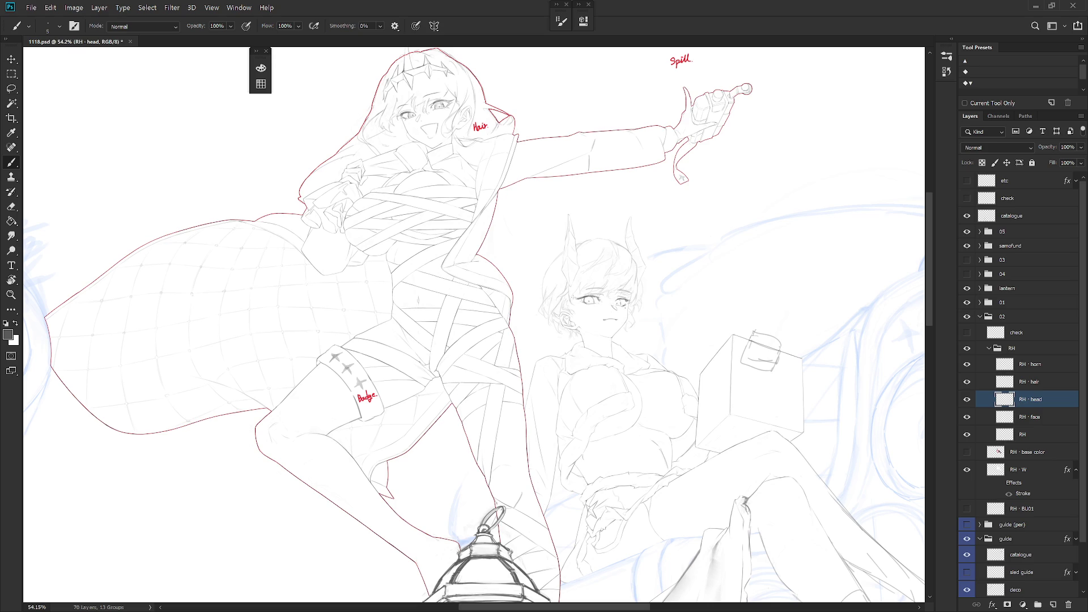
left_click(967, 381)
left_click(967, 381)
Step: On the check layer, lasso and delete the Horn, Head Line and chin review notes
left_click(967, 332)
left_click(1017, 333)
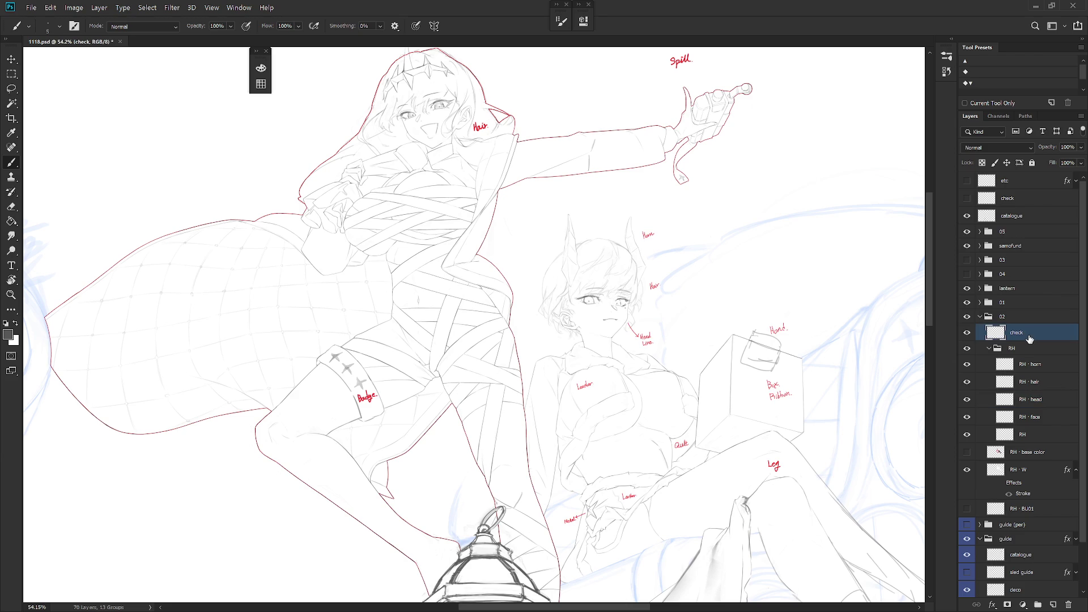
key("l")
left_click_drag(655, 255, 652, 252)
key("Delete")
left_click_drag(672, 360, 669, 365)
key("Delete")
key("ctrl+d")
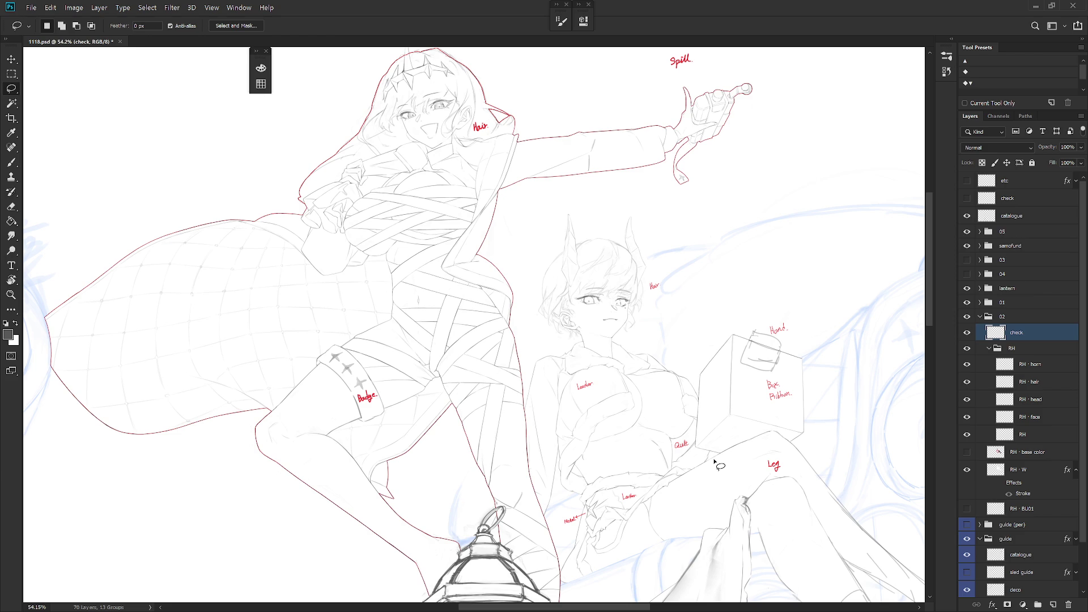
Step: Show RH · base color at 10% opacity, collapse the RH group and fit the illustration on screen
left_click(967, 452)
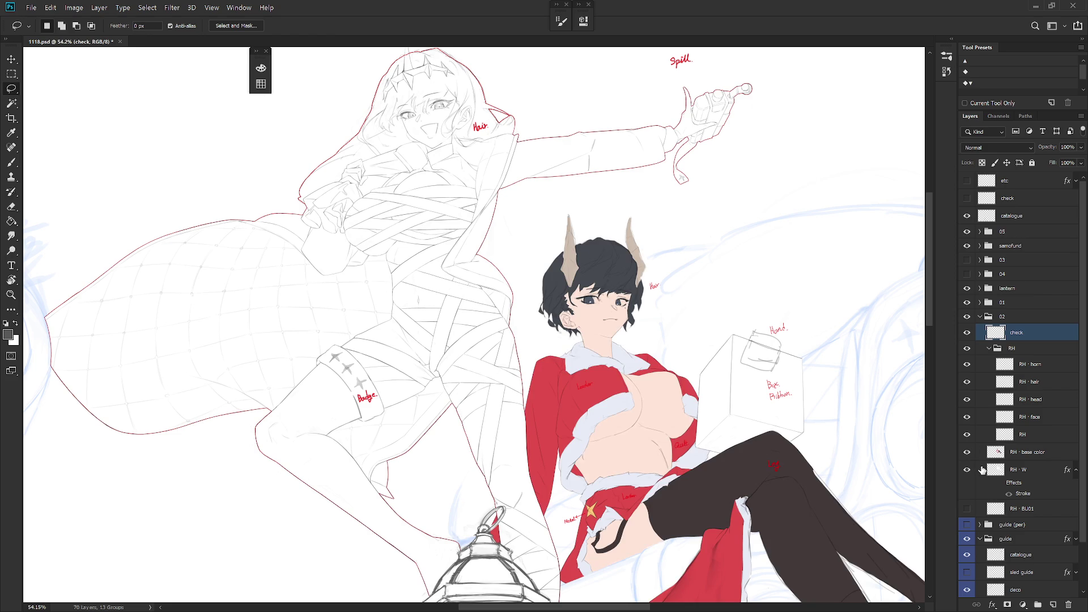
left_click(1041, 453)
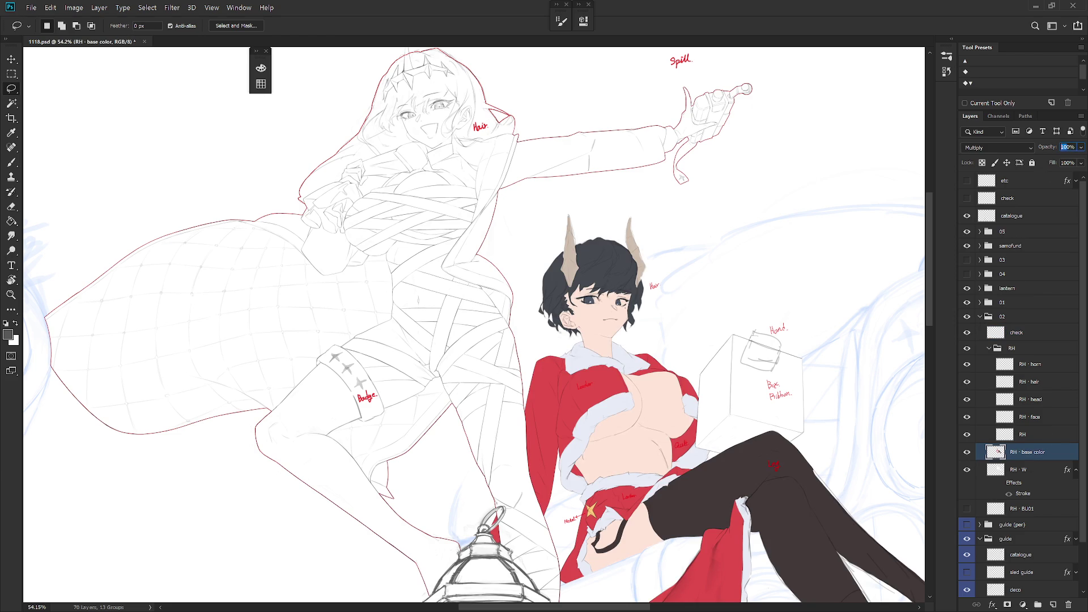
type("10")
key("Return")
left_click(989, 348)
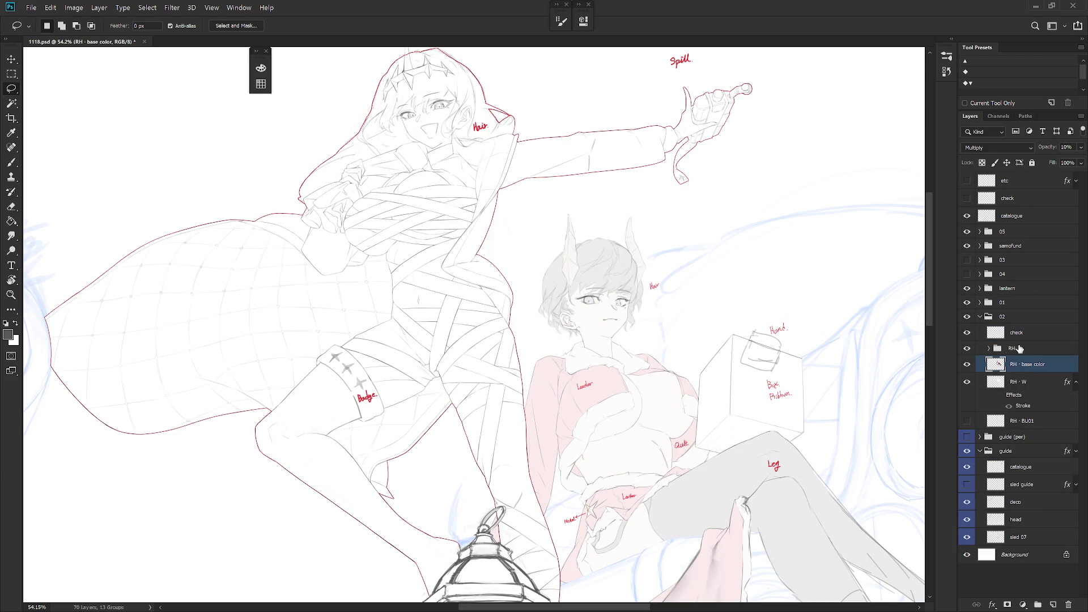
key("ctrl+0")
key("b")
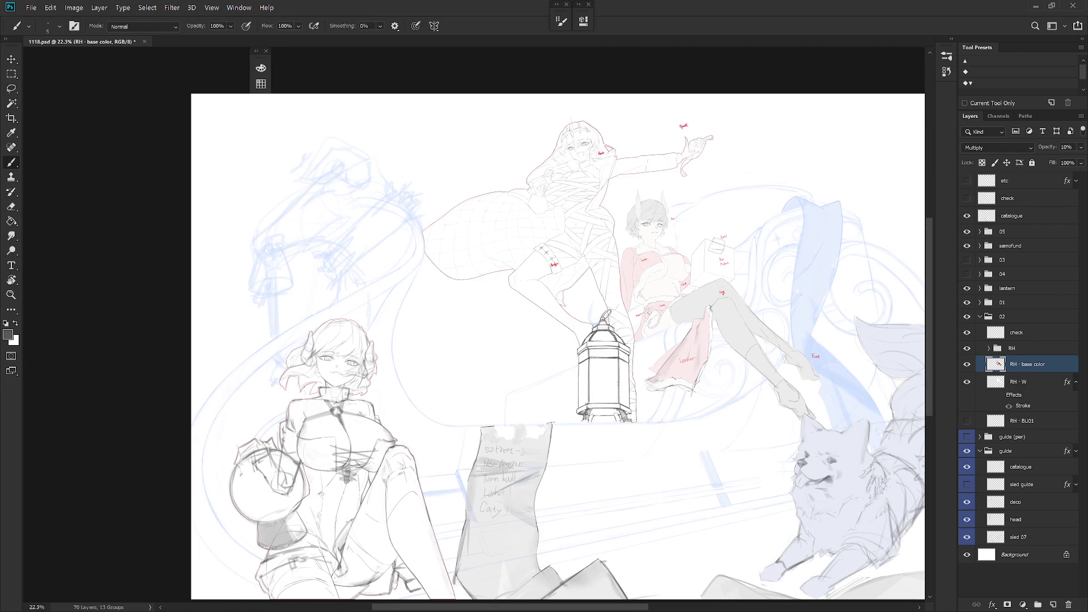